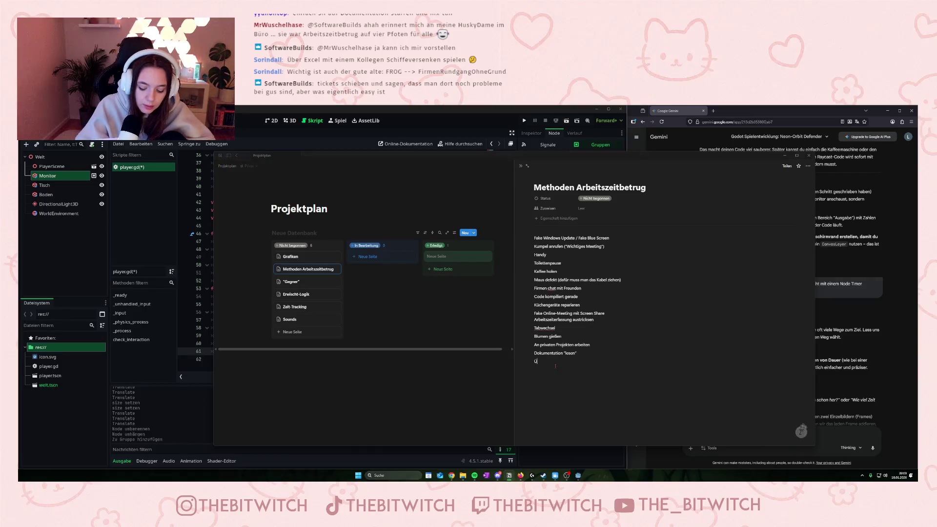
Finish typing 'Über Excel mit Kollegen Schiffeversenken spielen' as the last Methoden Arbeitszeitbetrug entry
{"action": "type", "text": "ber Excel mit"}
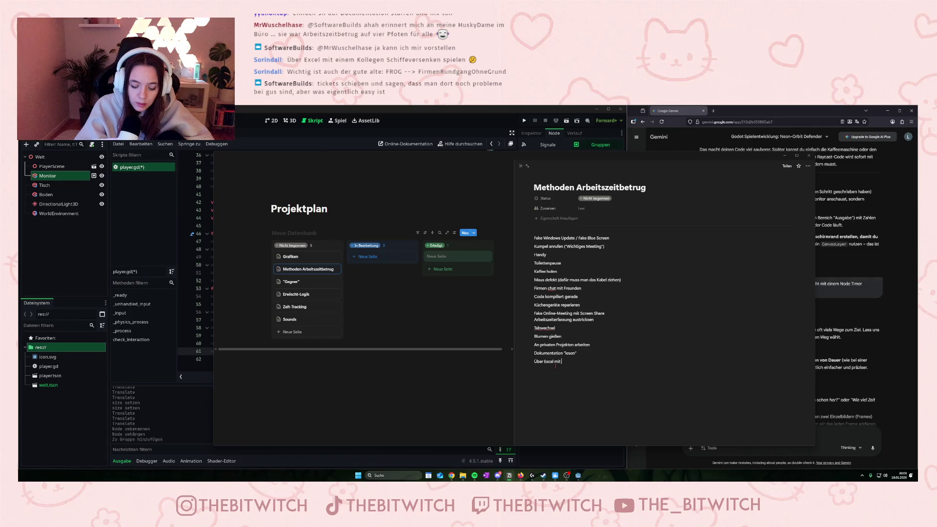
{"action": "type", "text": " Kollegen S"}
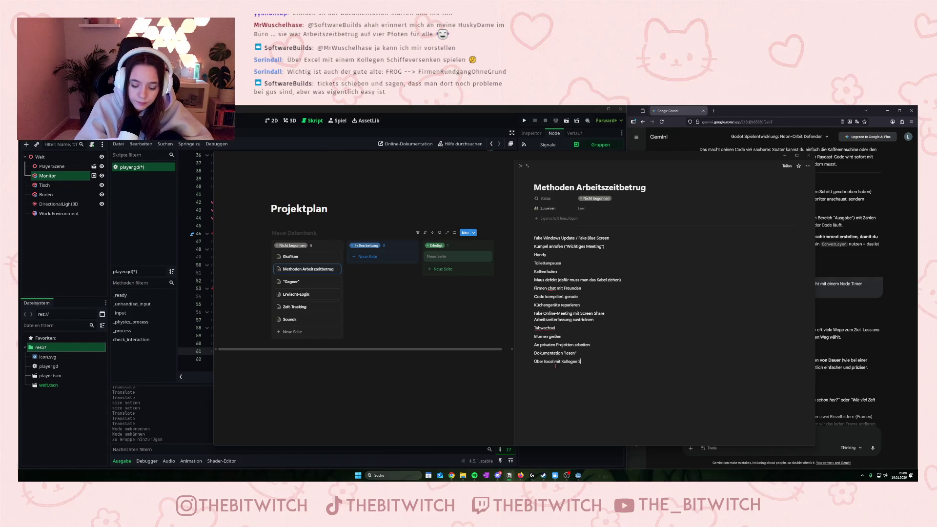
{"action": "type", "text": "chiffe"}
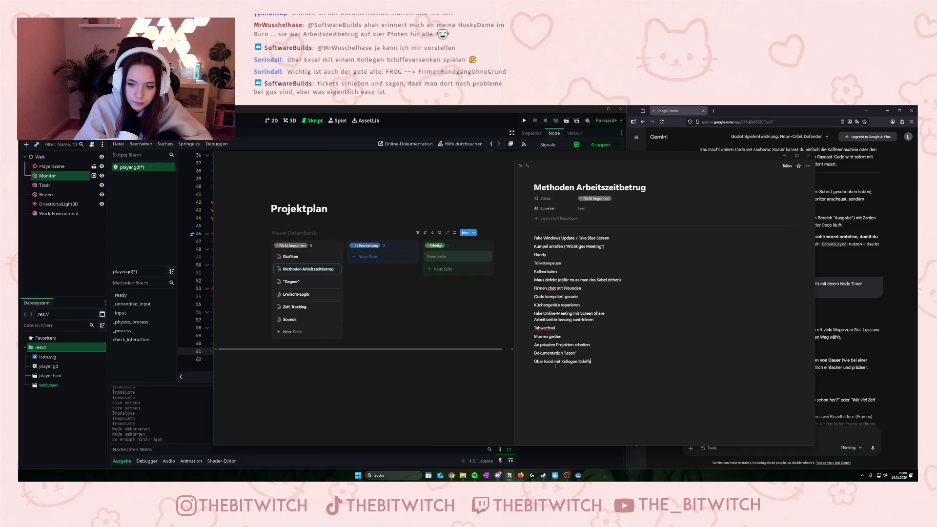
{"action": "type", "text": "versenken s"}
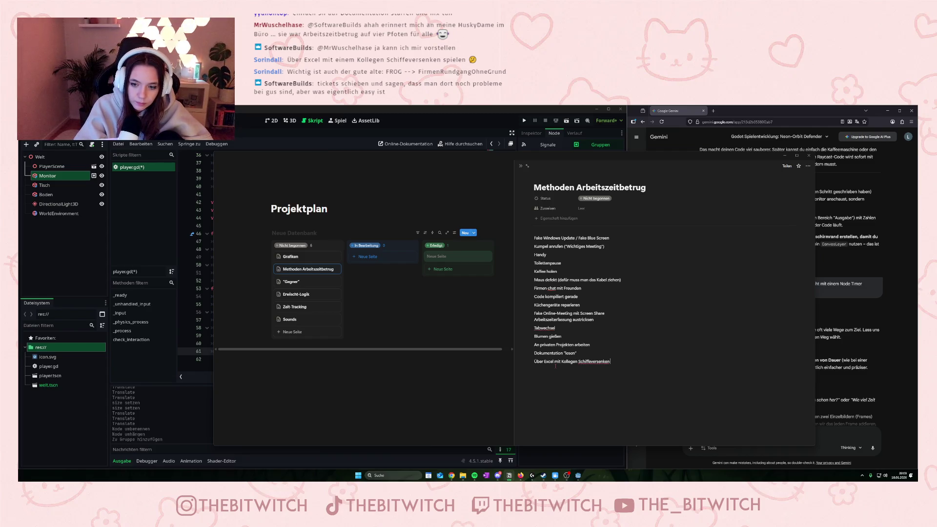
{"action": "type", "text": "pielen"}
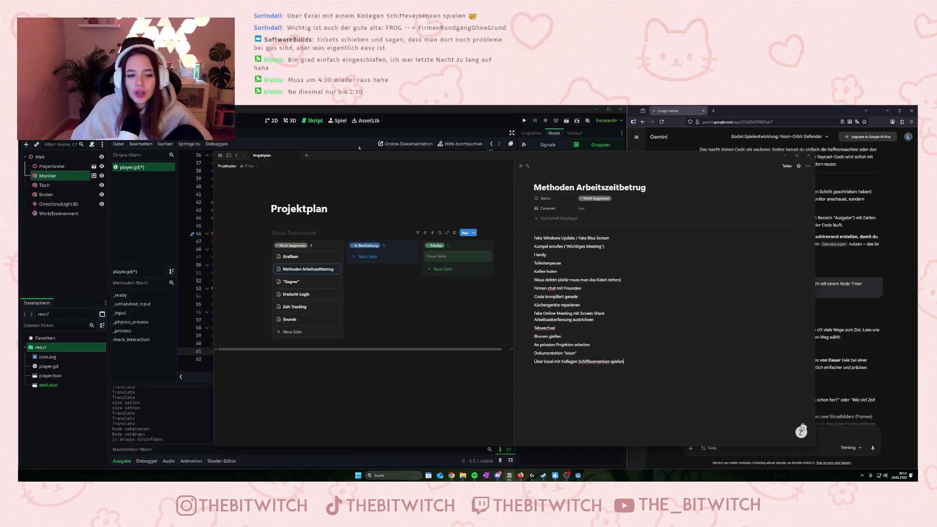
{"action": "left_click", "coordinate": [313, 307]}
Write 'Ein Arbeitstag ist ca 10 Minuten' in the Zeit-Tracking page body
{"action": "key", "text": "Return"}
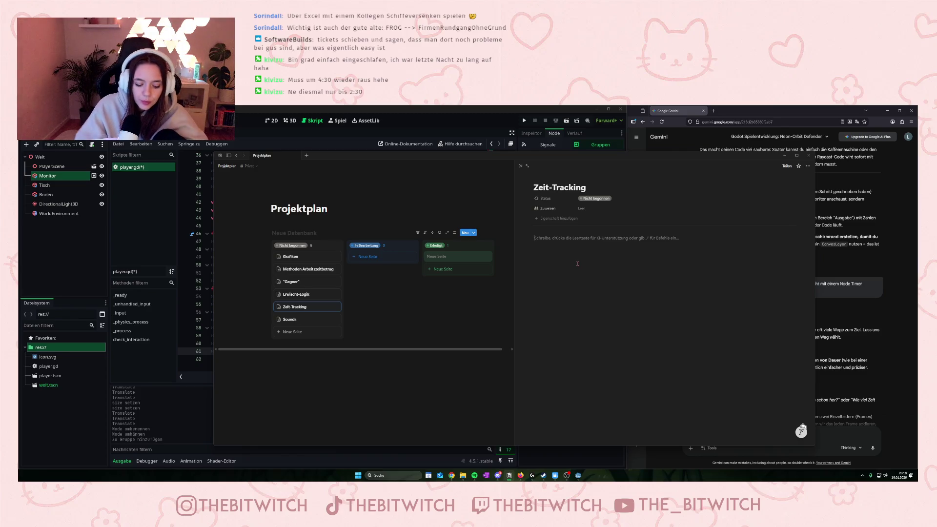
{"action": "type", "text": "Ein Arbeits"}
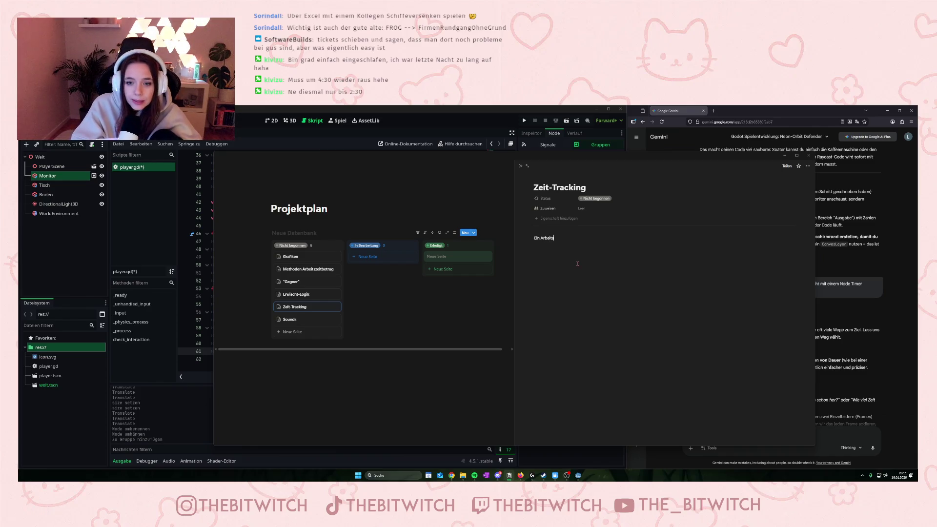
{"action": "type", "text": "tag ist ca 10 Minuten"}
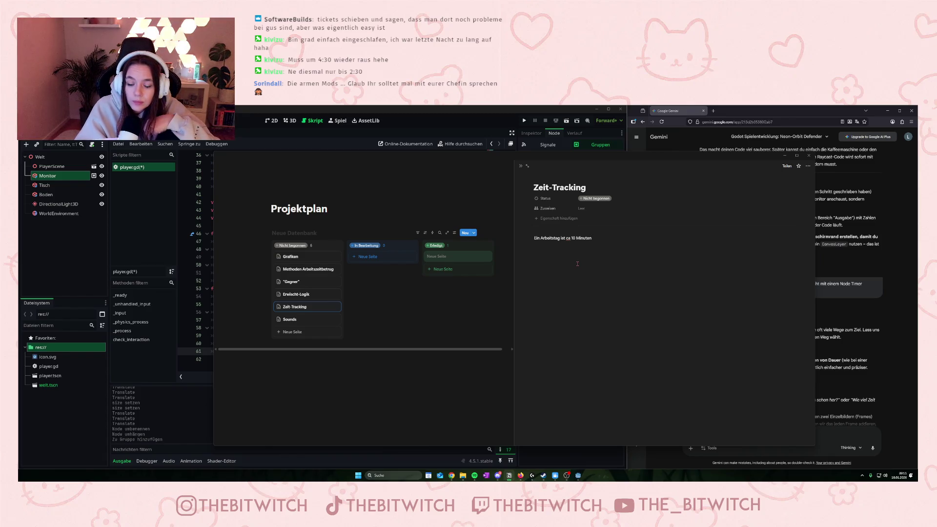
{"action": "key", "text": "Return"}
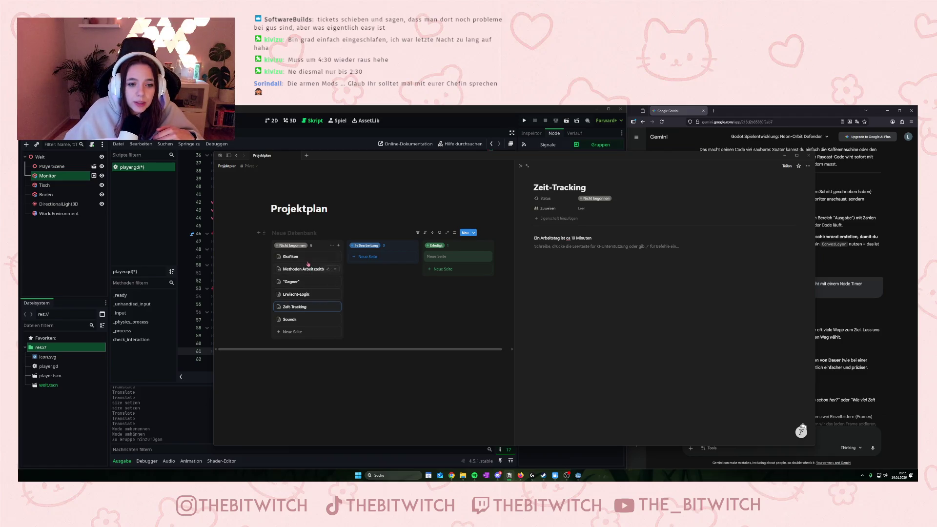
Add an empty line below the getting-caught rule on the Erwischt-Logik page
{"action": "left_click", "coordinate": [302, 294]}
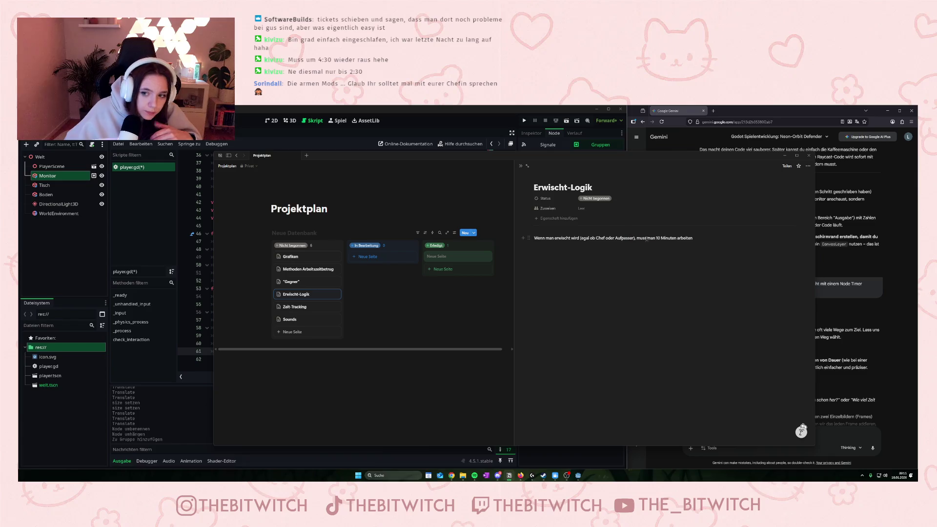
{"action": "type", "text": "3"}
{"action": "left_click", "coordinate": [632, 285]}
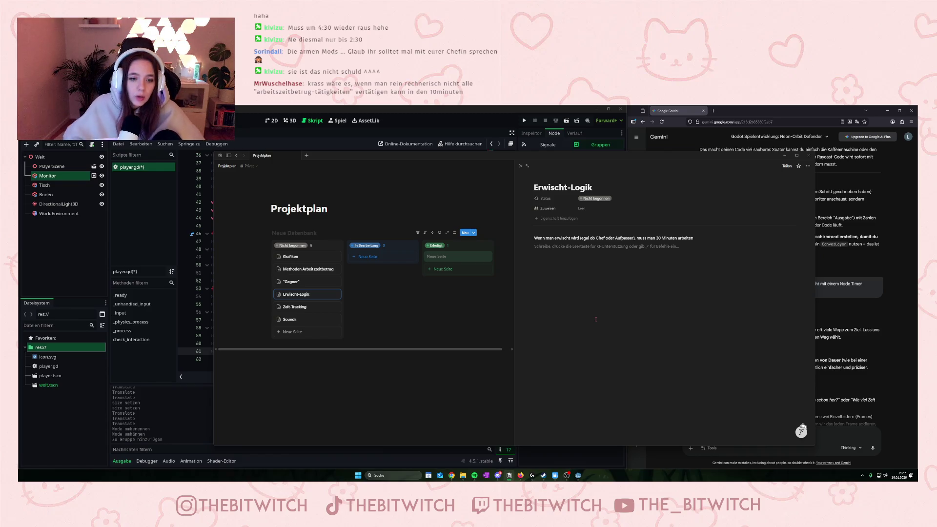
{"action": "left_click", "coordinate": [305, 269]}
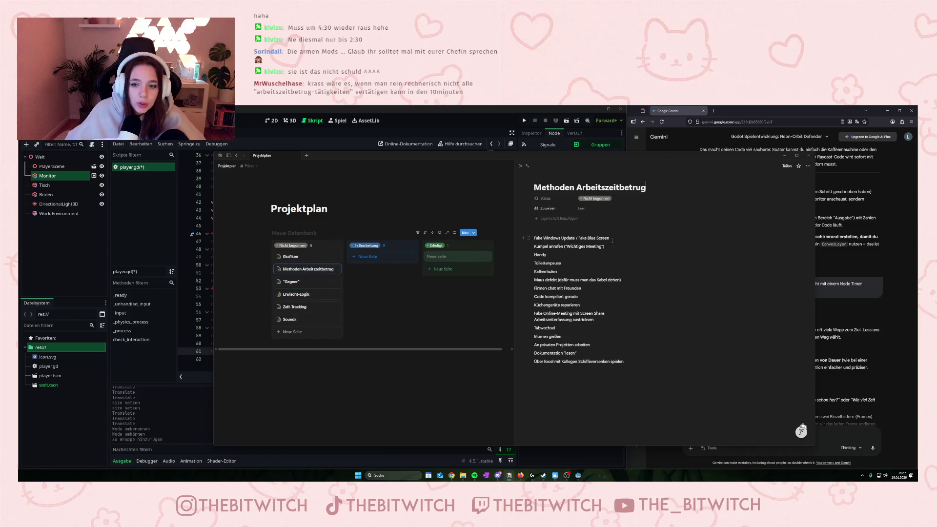
Add '->' after Fake Blue Screen and Kumpel anrufen, removing stray dashes after Toilettenpause
{"action": "left_click", "coordinate": [622, 238]}
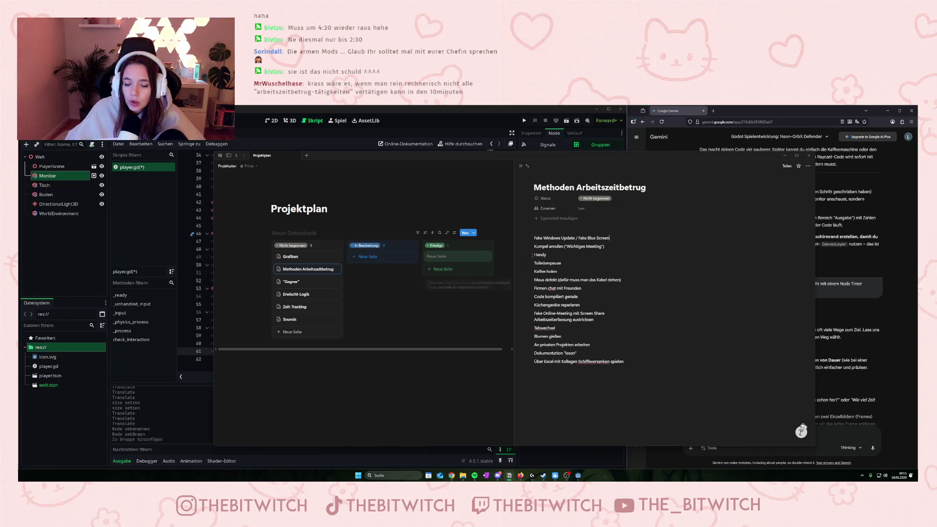
{"action": "type", "text": "->"}
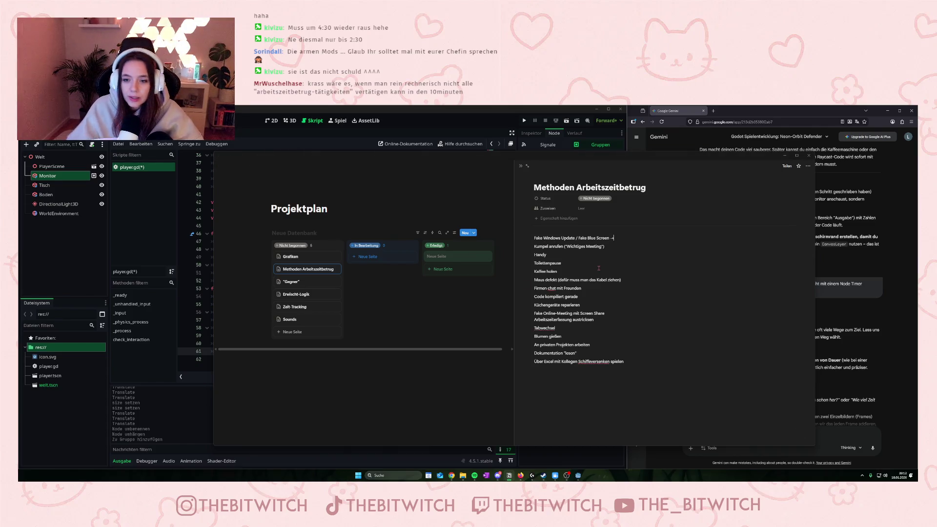
{"action": "left_click", "coordinate": [612, 249]}
{"action": "type", "text": "-"}
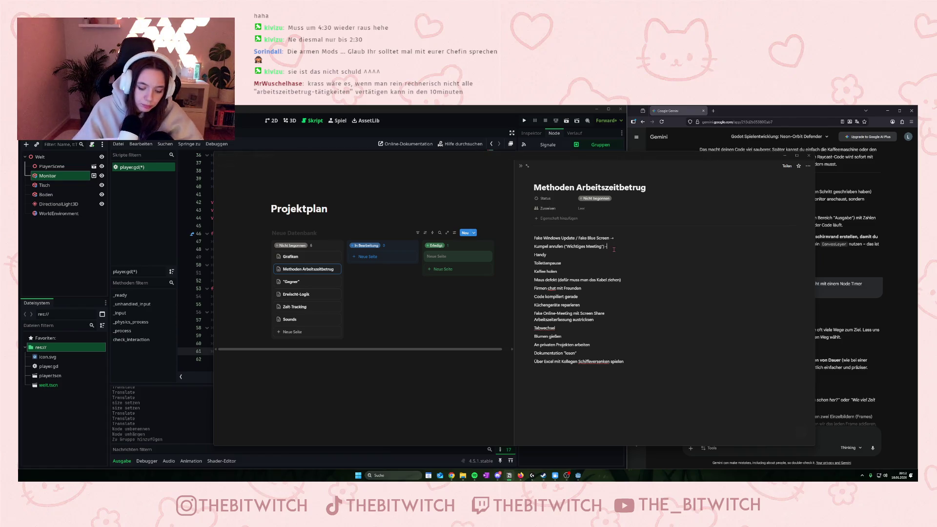
{"action": "type", "text": "> ->"}
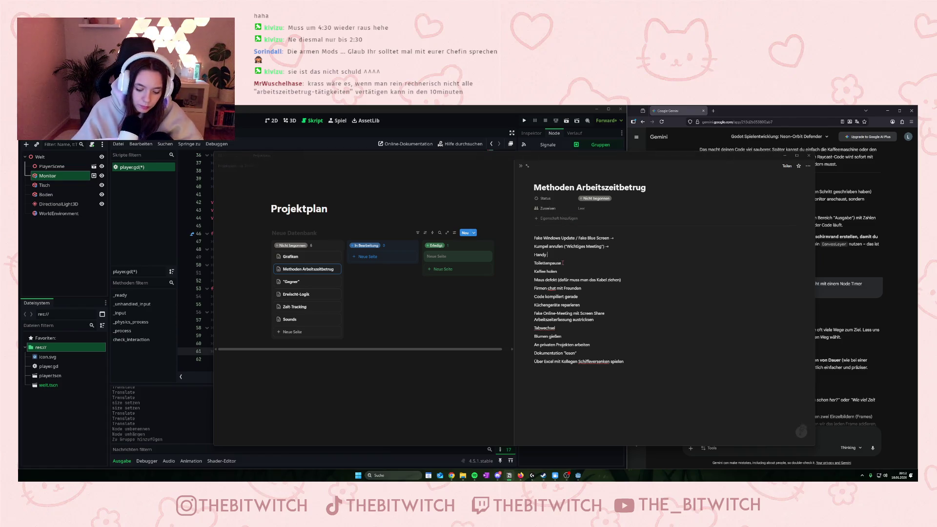
{"action": "left_click", "coordinate": [567, 263]}
{"action": "type", "text": "→"}
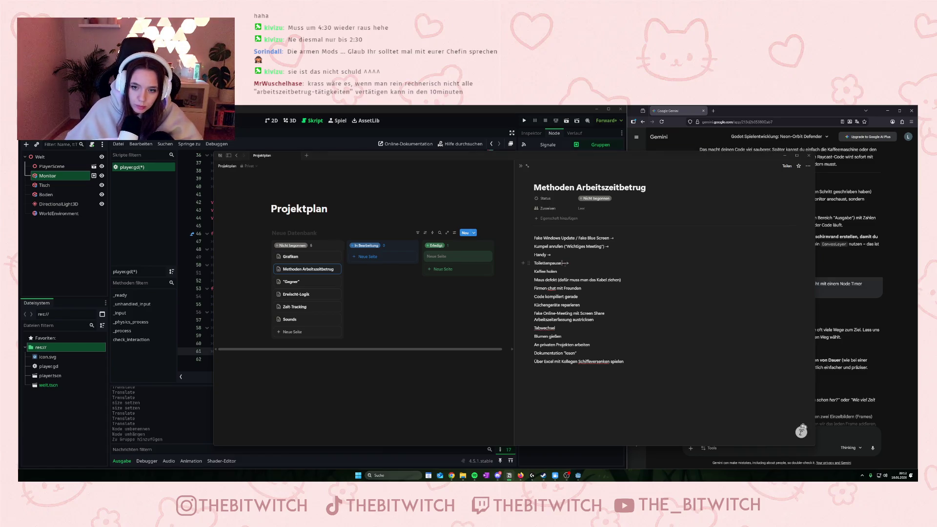
{"action": "key", "text": "BackSpace"}
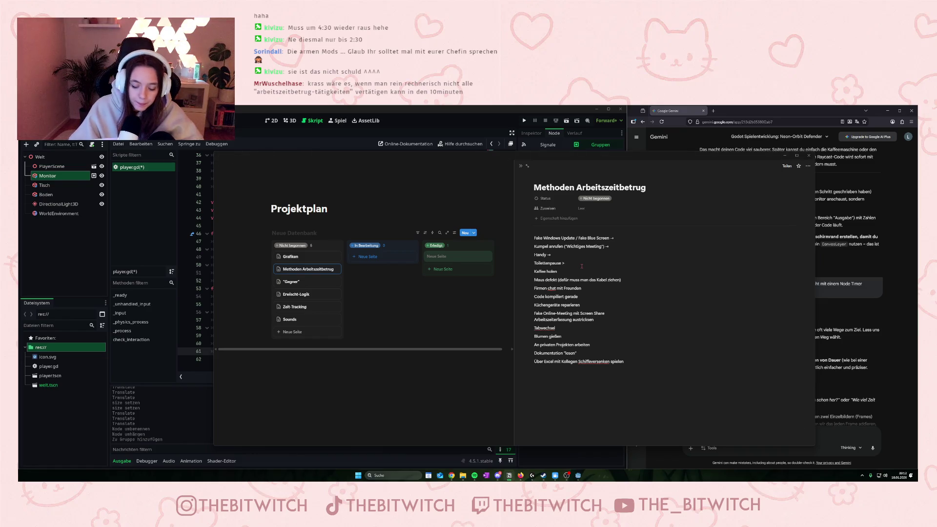
{"action": "key", "text": "BackSpace"}
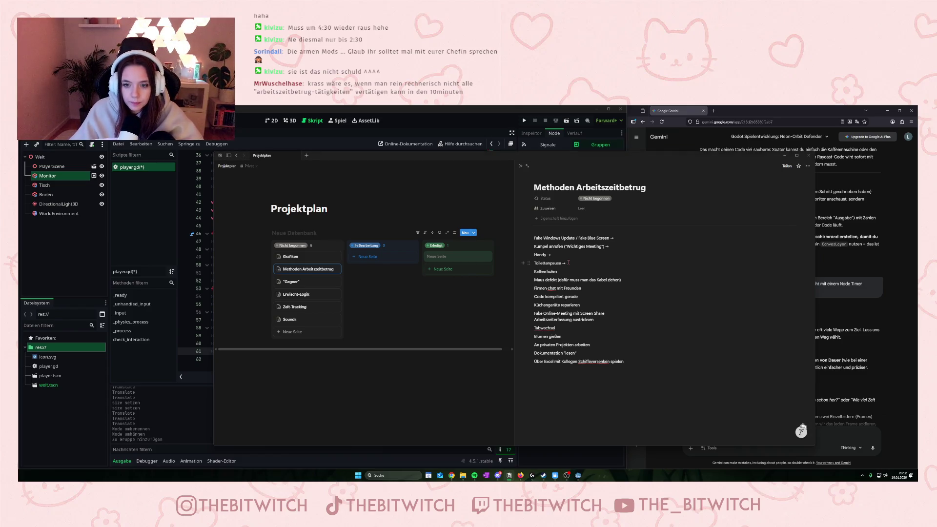
{"action": "key", "text": "Down"}
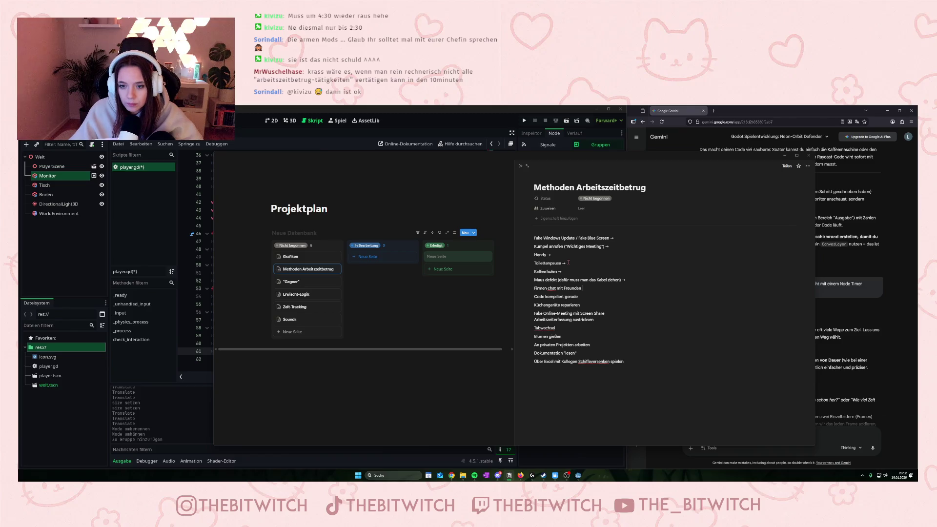
Add '->' after Firmen chat mit Freunden, Code kompiliert gerade and the Über Excel entry
{"action": "key", "text": "ctrl+d"}
{"action": "key", "text": "ctrl+z"}
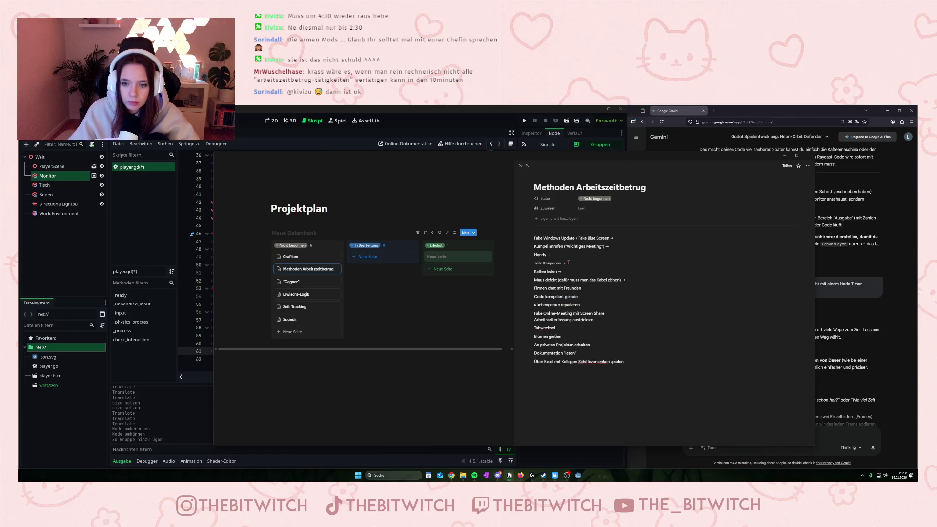
{"action": "key", "text": "ctrl+d"}
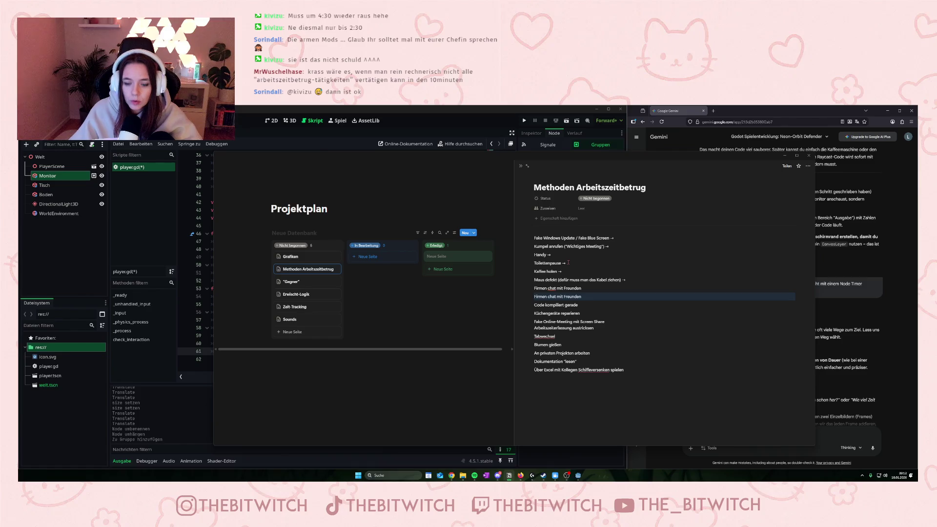
{"action": "key", "text": "ctrl+z"}
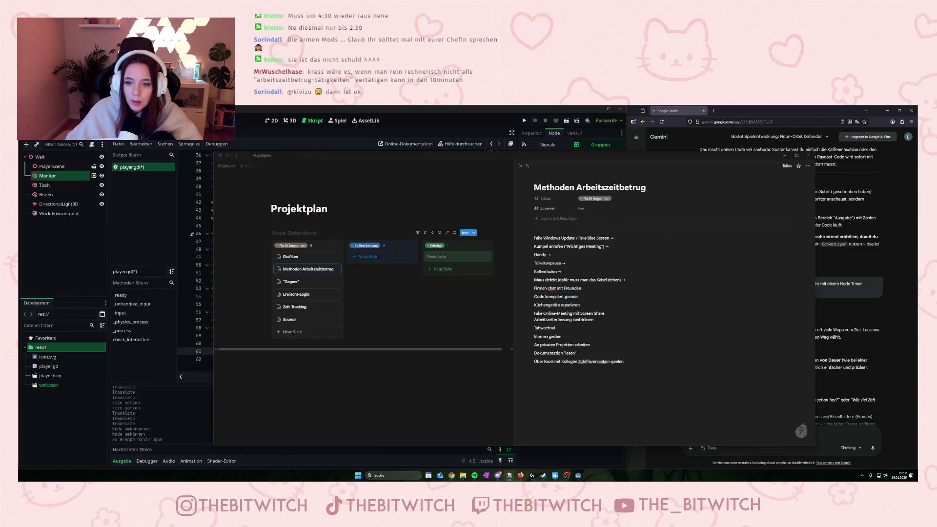
{"action": "left_click", "coordinate": [595, 288]}
{"action": "type", "text": "->"}
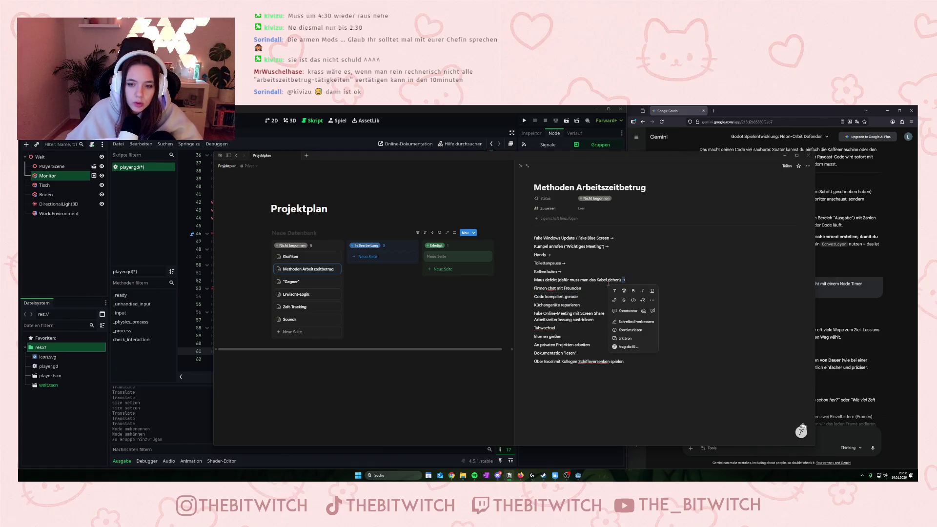
{"action": "left_click", "coordinate": [595, 299]}
{"action": "type", "text": "->"}
{"action": "left_click", "coordinate": [595, 307]}
{"action": "type", "text": "→"}
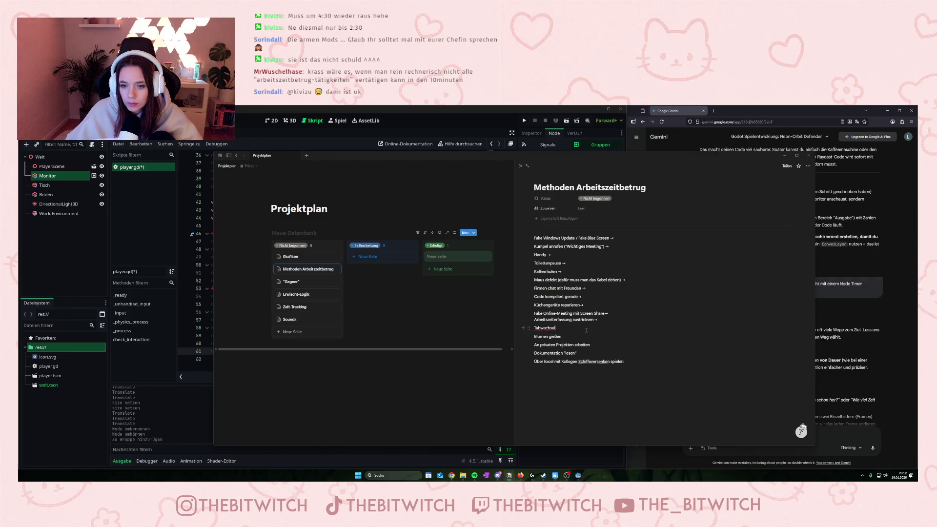
{"action": "type", "text": "→"}
{"action": "left_click", "coordinate": [625, 361]}
{"action": "type", "text": "->"}
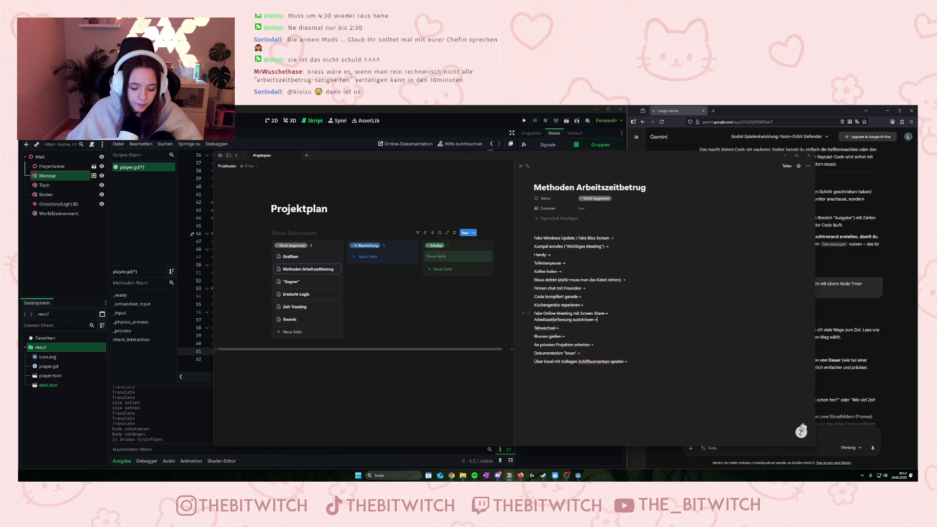
Move 'Arbeitszeiterfassung austricksen' to a new last line of the list
{"action": "left_click_drag", "start_coordinate": [598, 319], "coordinate": [534, 319]}
{"action": "key", "text": "BackSpace"}
{"action": "key", "text": "BackSpace"}
{"action": "left_click", "coordinate": [635, 378]}
{"action": "key", "text": "ctrl+v"}
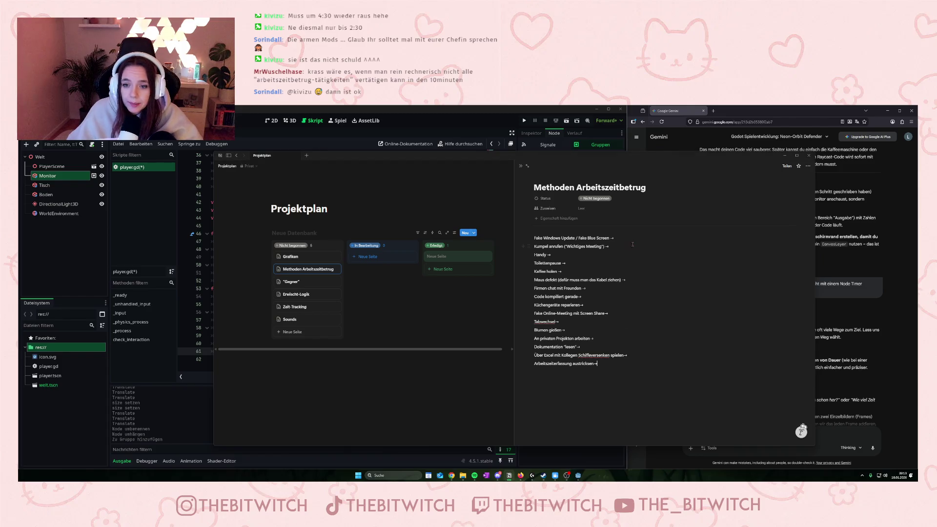
Type durations such as 30 Minuten and 10 Minuten after the first method arrows
{"action": "type", "text": " 30"}
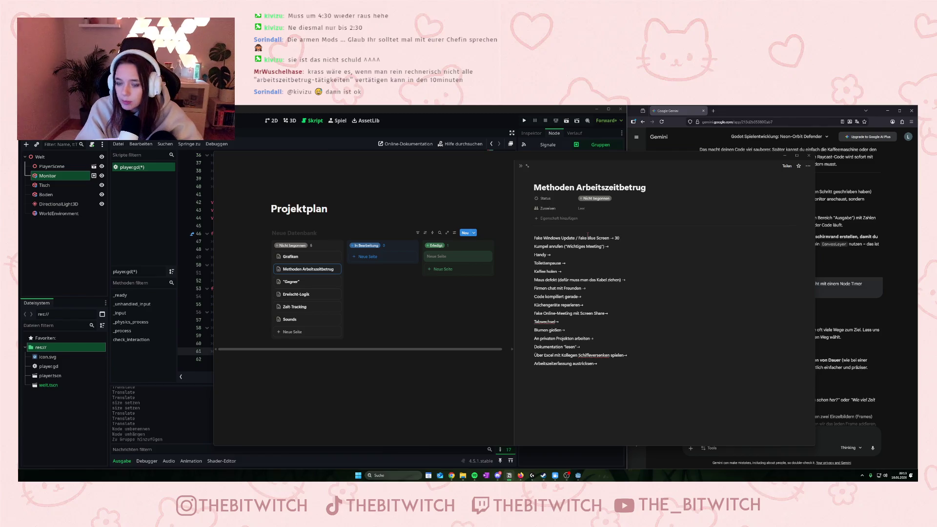
{"action": "type", "text": " Minuten"}
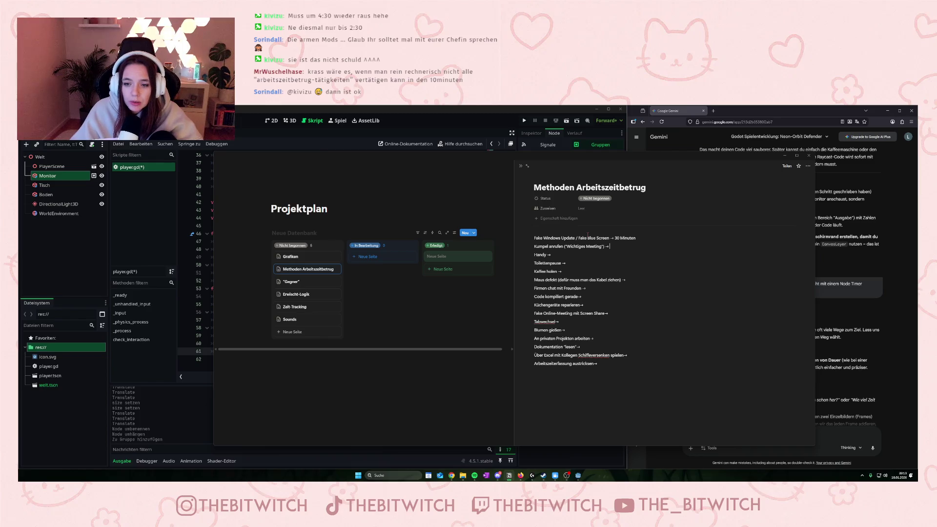
{"action": "type", "text": " 10 Minuten"}
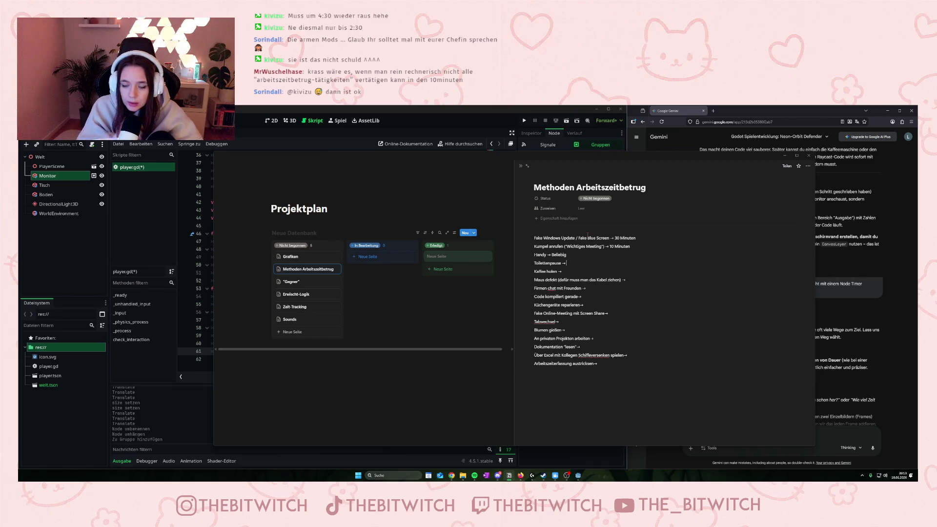
{"action": "type", "text": "10"}
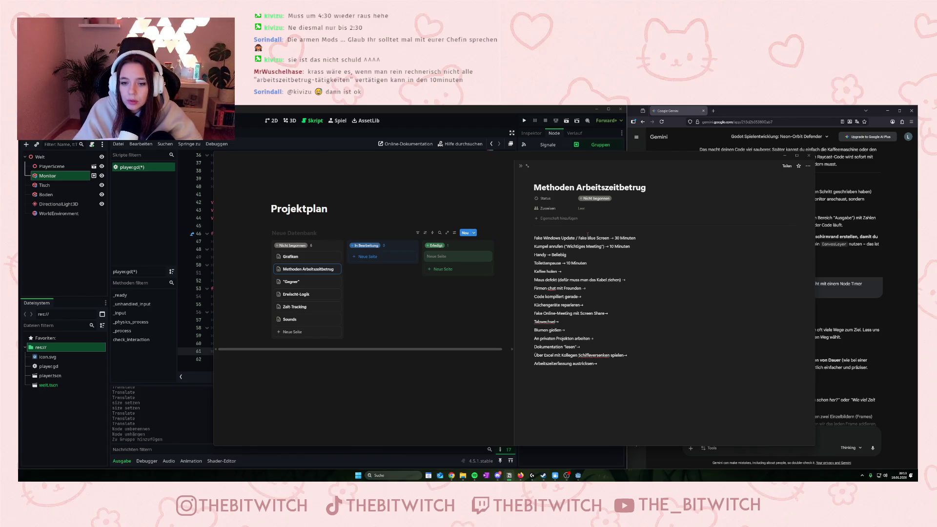
{"action": "key", "text": "Tab"}
{"action": "type", "text": "5Minuten"}
{"action": "type", "text": "45 Min"}
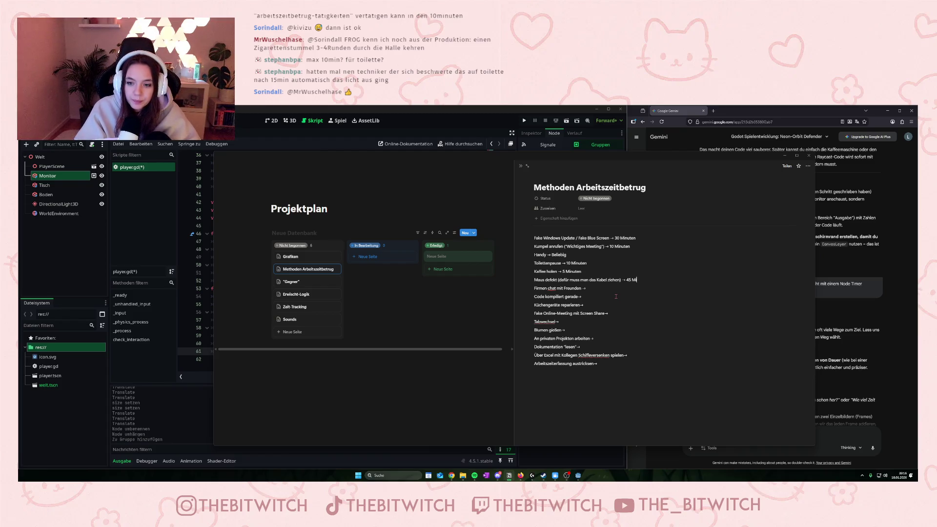
{"action": "type", "text": "uten"}
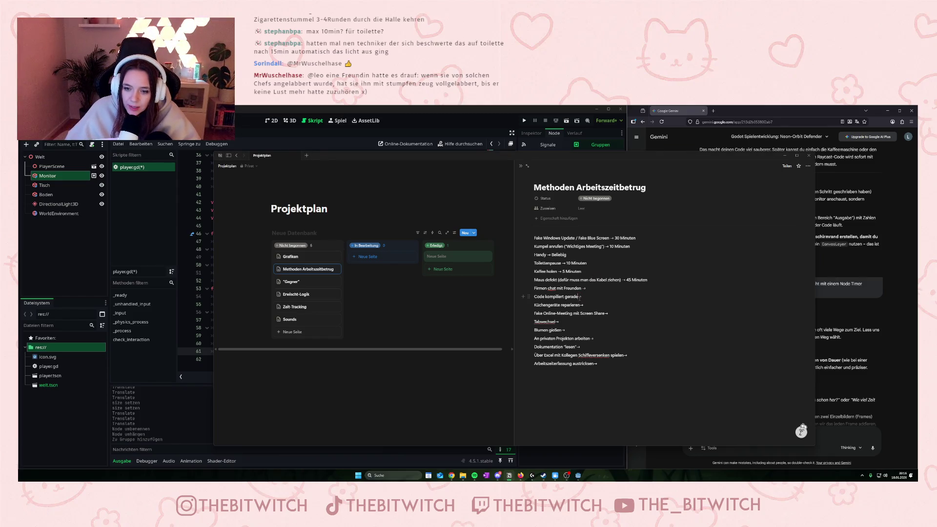
Space the Küchengeräte reparieren arrow and close the quote after "lesen"
{"action": "key", "text": "Left"}
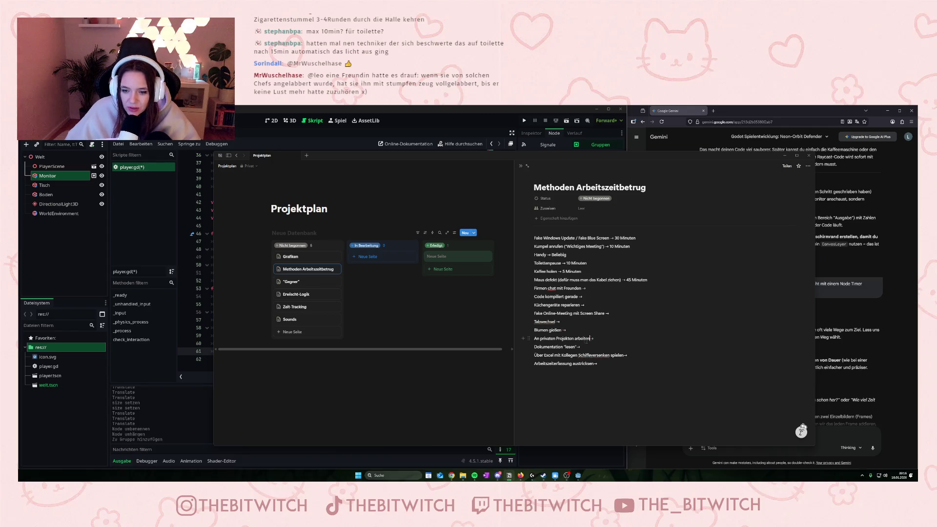
{"action": "type", "text": "\""}
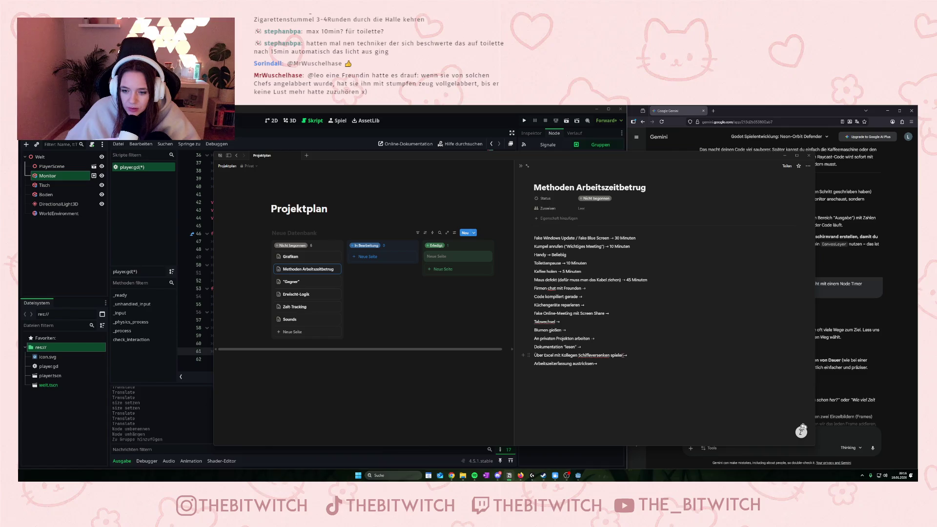
{"action": "key", "text": "Tab"}
{"action": "type", "text": "10"}
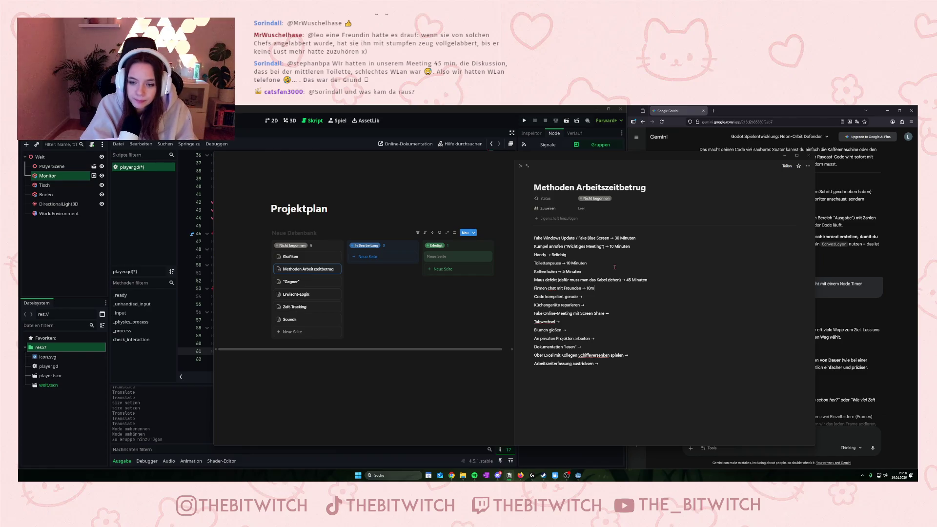
Give Code kompiliert 10 Minuten, Küchengeräte 30 Minuten, Fake Online-Meeting 1 Stunde, Tabwechsel Beliebig
{"action": "type", "text": "Minuten"}
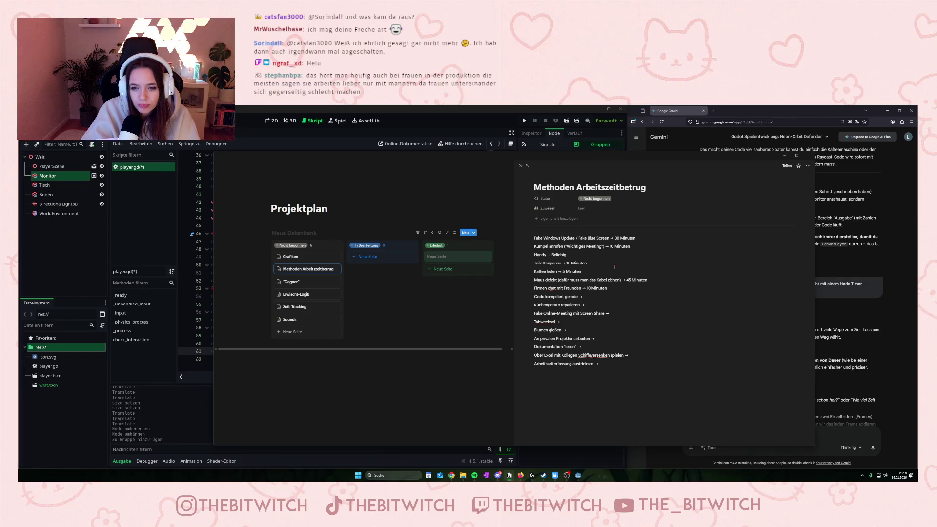
{"action": "key", "text": "Tab"}
{"action": "type", "text": "5 "}
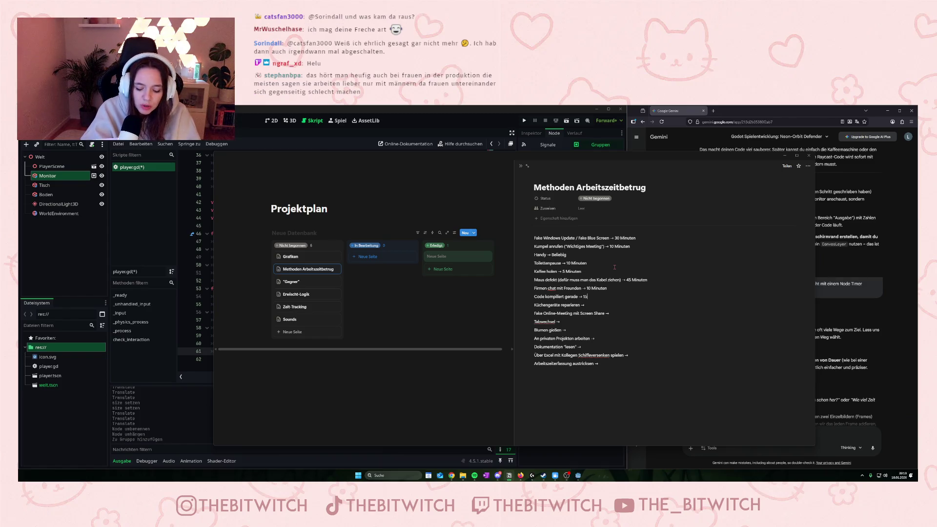
{"action": "type", "text": "Minuten"}
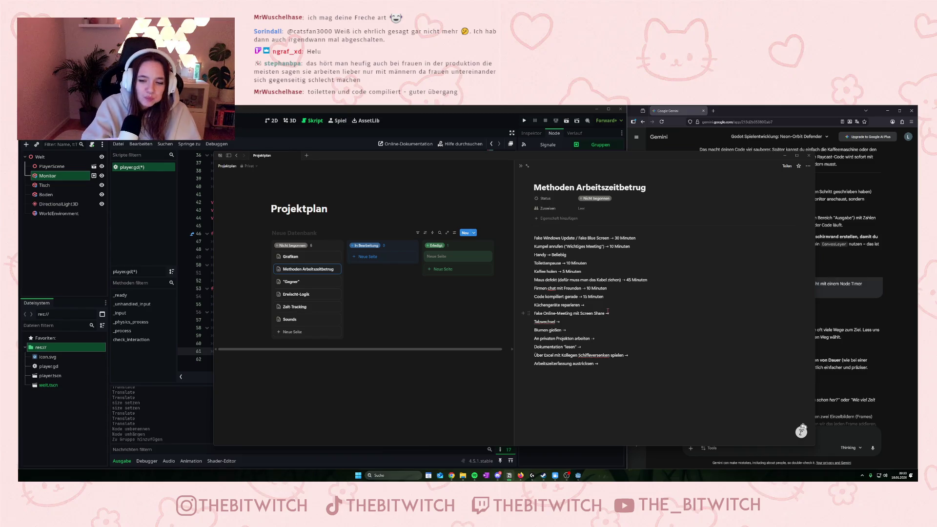
{"action": "type", "text": "0 Minuten"}
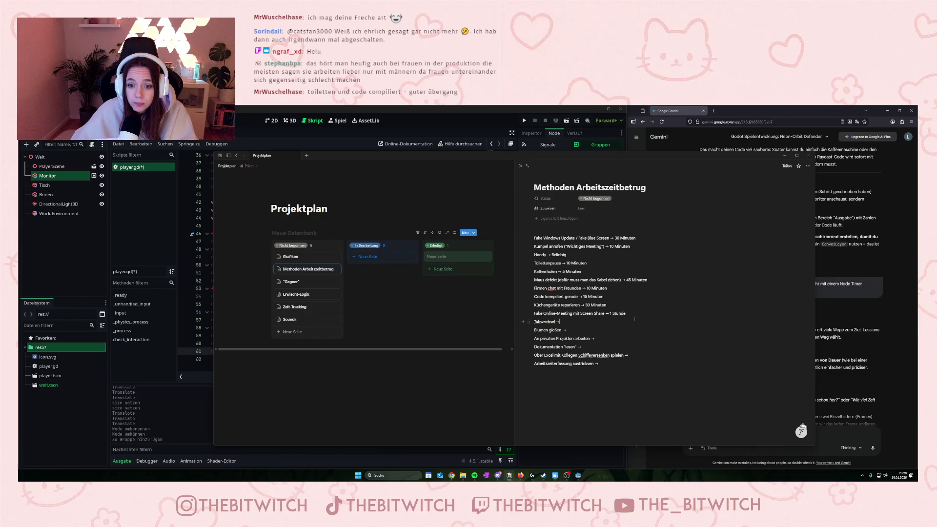
{"action": "type", "text": ">"}
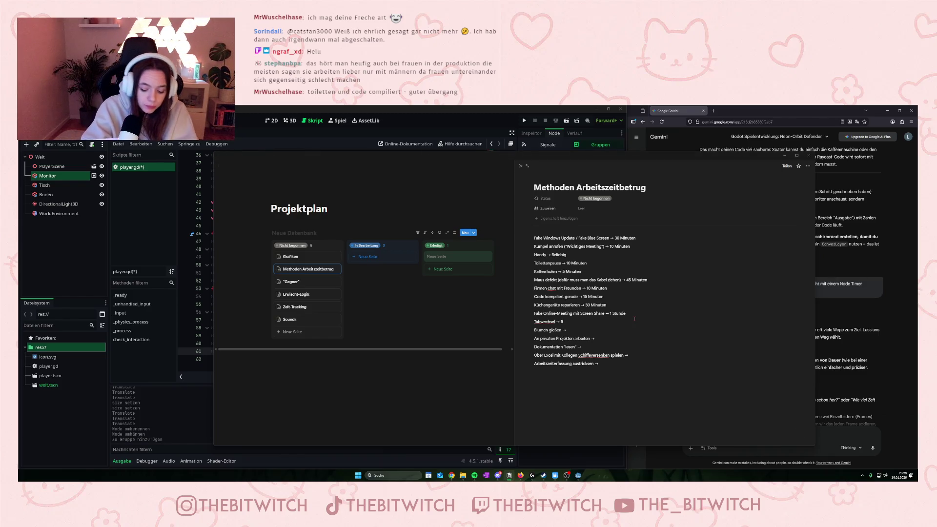
{"action": "type", "text": "big"}
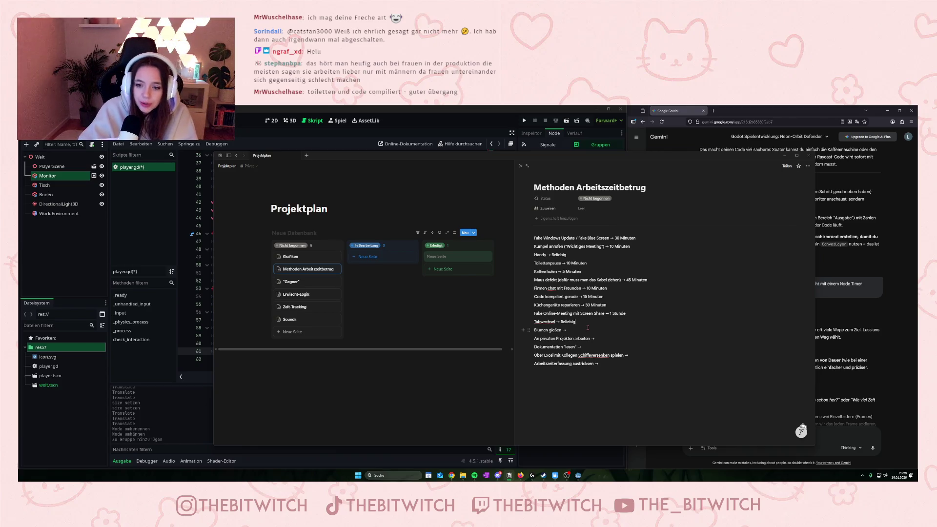
{"action": "key", "text": "ctrl+plus"}
{"action": "key", "text": "ctrl+plus"}
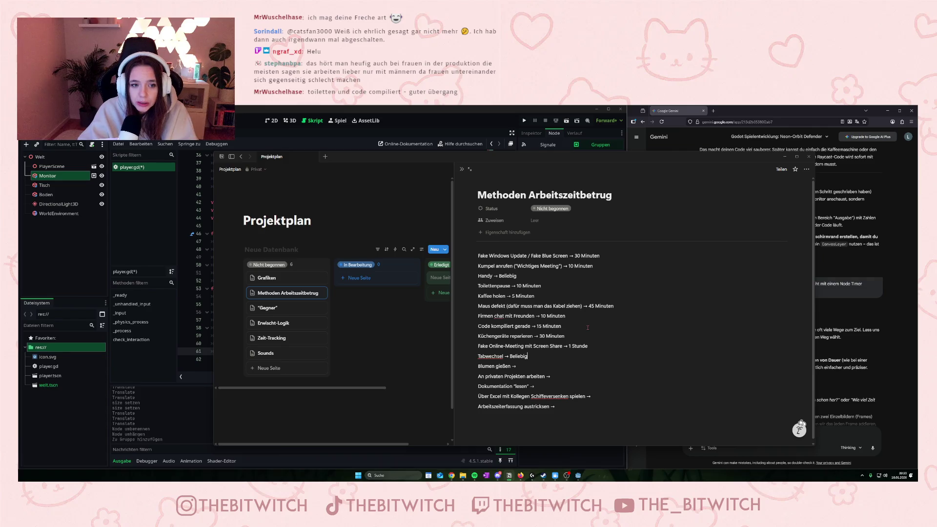
Zoom in, then enter 10 Minuten for Blumen gießen and Beliebig for An privaten Projekten arbeiten
{"action": "key", "text": "ctrl+plus"}
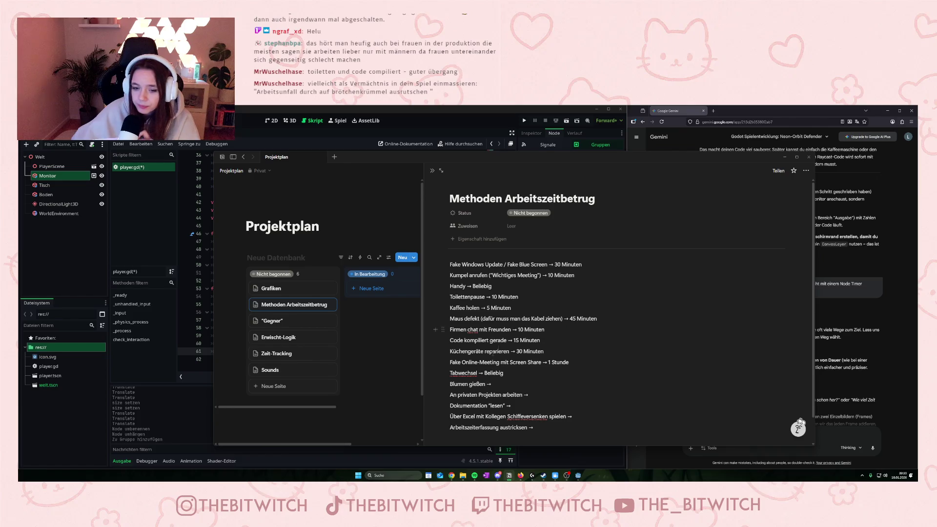
{"action": "scroll", "coordinate": [488, 376], "scroll_direction": "down", "scroll_amount": 1}
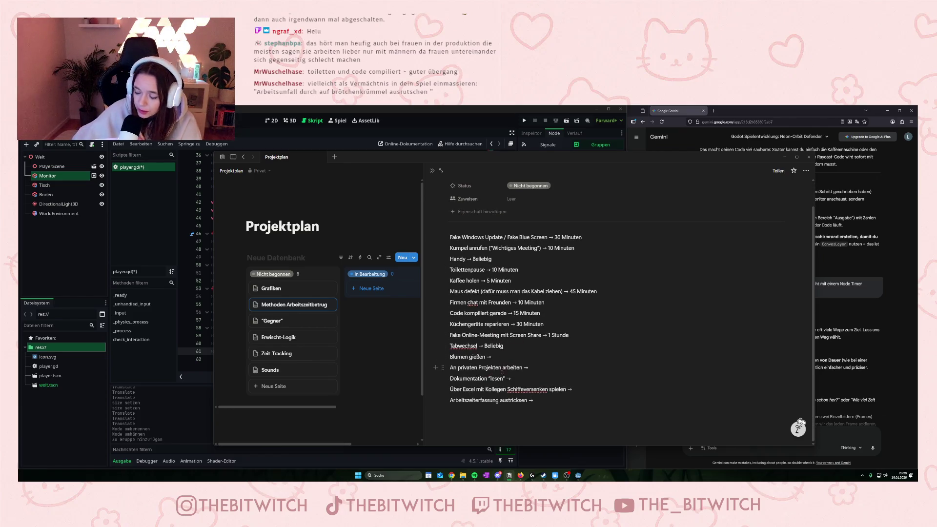
{"action": "left_click", "coordinate": [499, 350]}
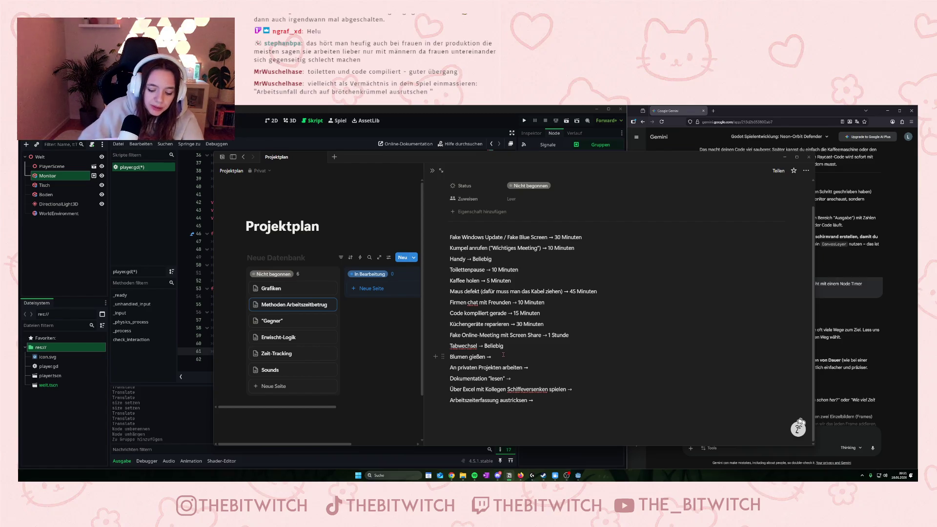
{"action": "type", "text": " 10 Minuten"}
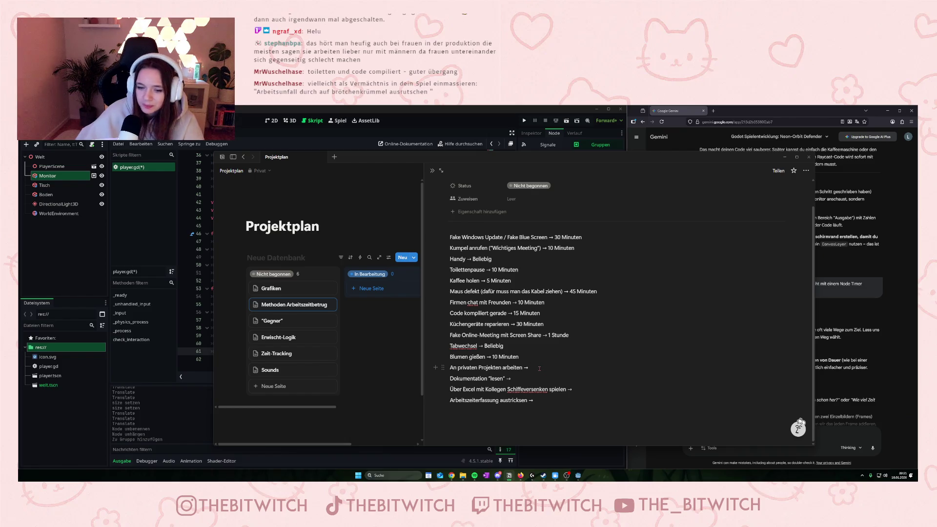
{"action": "type", "text": "Bel"}
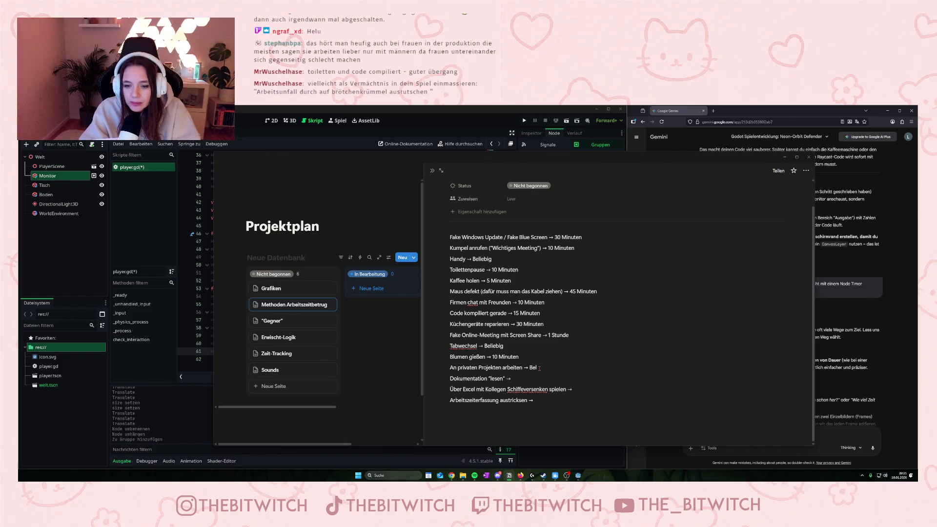
{"action": "key", "text": "BackSpace"}
{"action": "key", "text": "BackSpace"}
{"action": "key", "text": "BackSpace"}
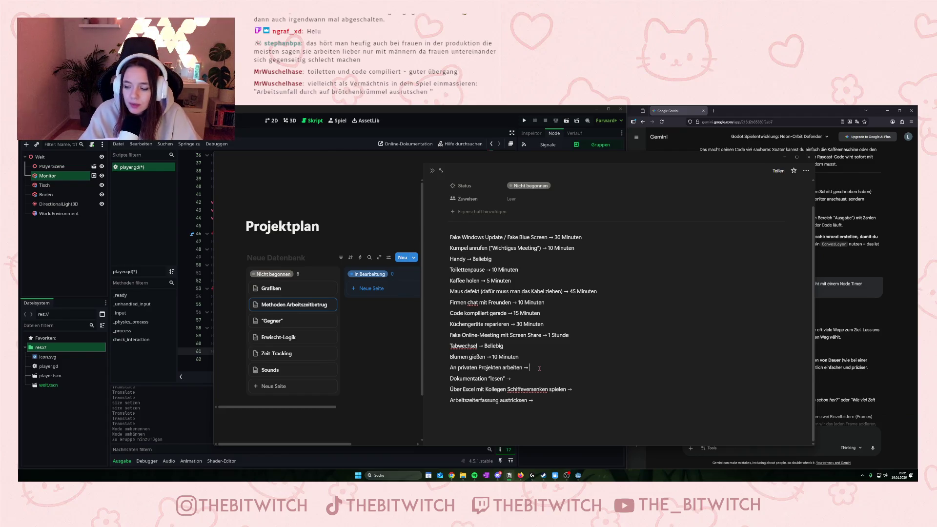
{"action": "type", "text": "Bie"}
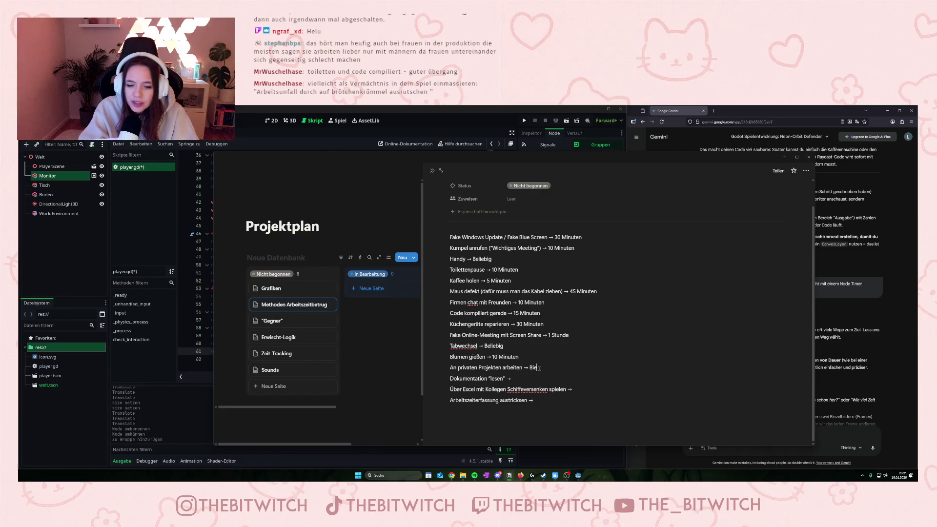
{"action": "key", "text": "BackSpace"}
{"action": "key", "text": "BackSpace"}
{"action": "type", "text": "eliebig"}
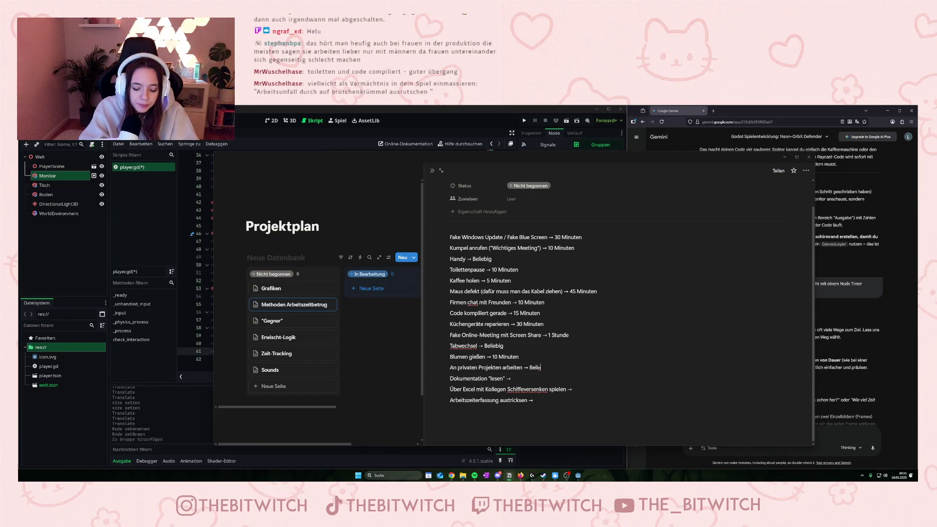
Enter 15 Minuten for Dokumentation "lesen" and the Excel game, Instant Win for Arbeitszeiterfassung austricksen
{"action": "left_click", "coordinate": [523, 378]}
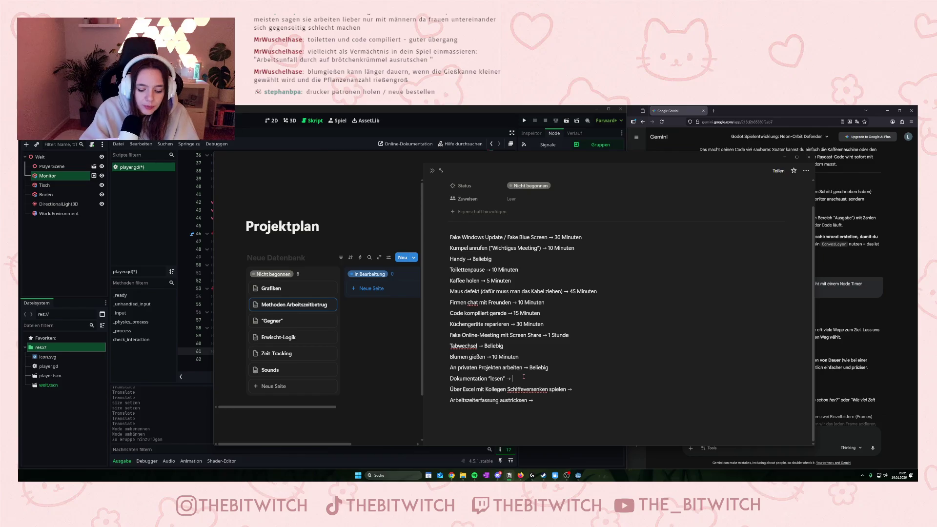
{"action": "type", "text": "15 Minuten"}
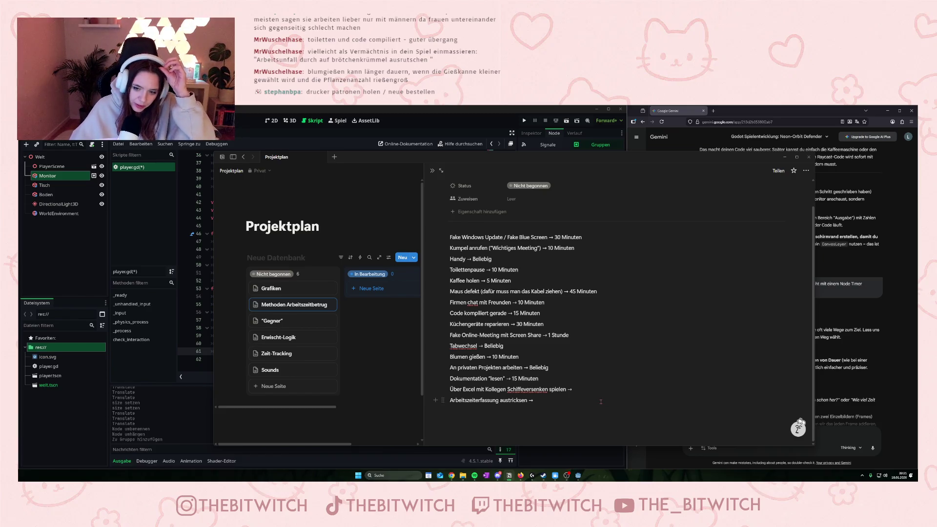
{"action": "type", "text": "15 Minuten"}
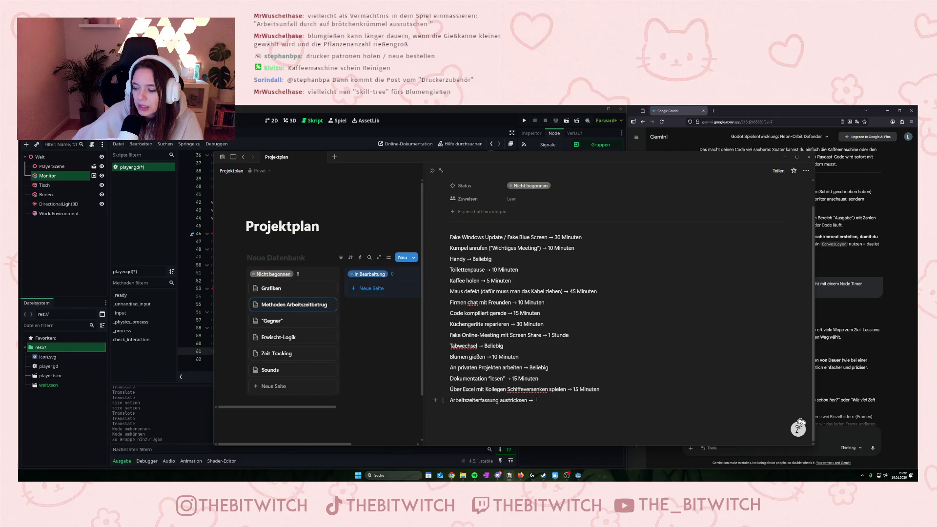
{"action": "type", "text": "Instan"}
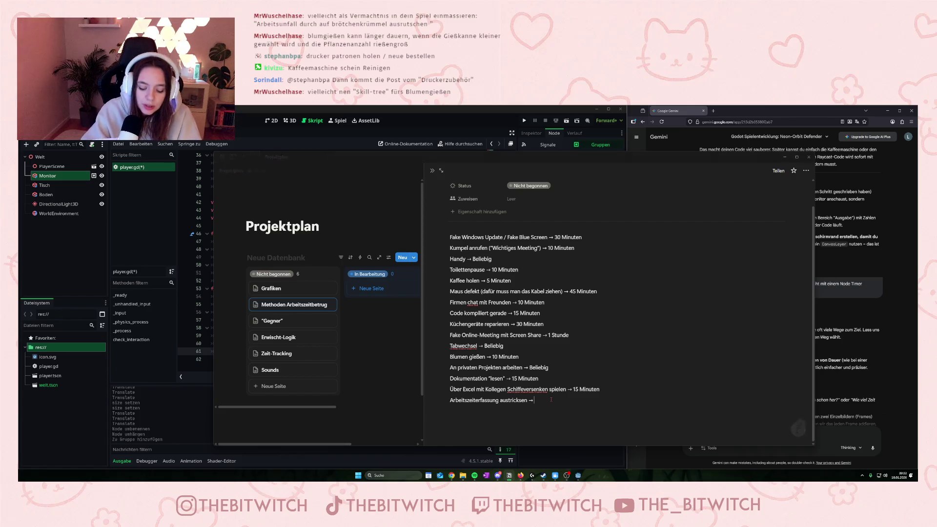
{"action": "type", "text": "t Win"}
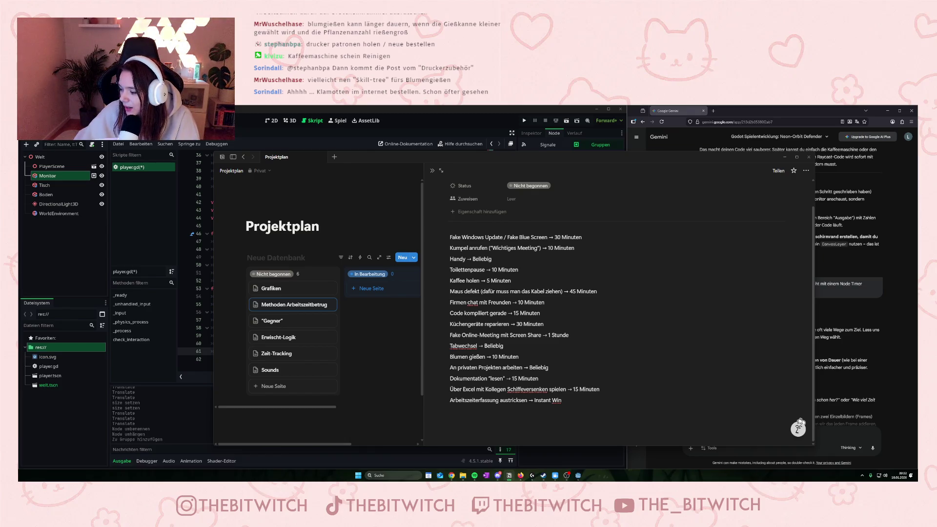
{"action": "left_click", "coordinate": [301, 384]}
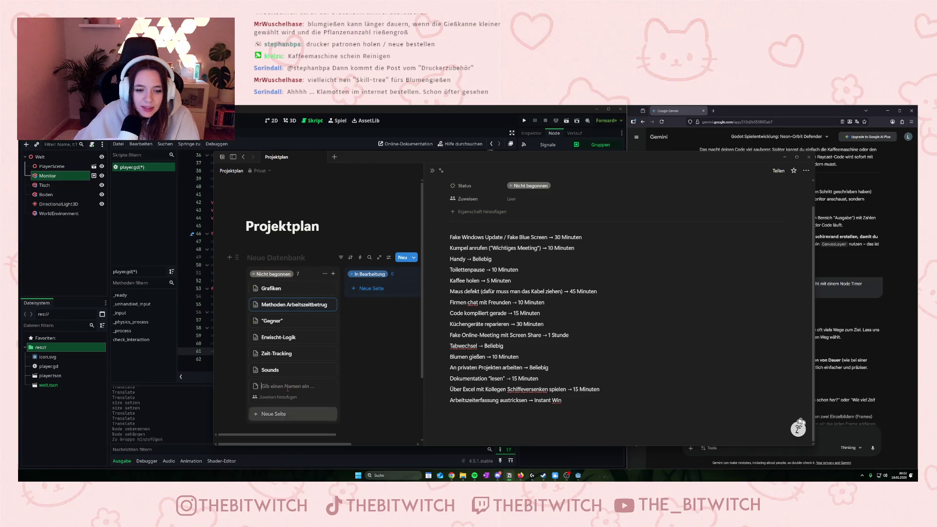
Name the new Nicht begonnen card 'Skilltree' and open it
{"action": "type", "text": "Skilltree"}
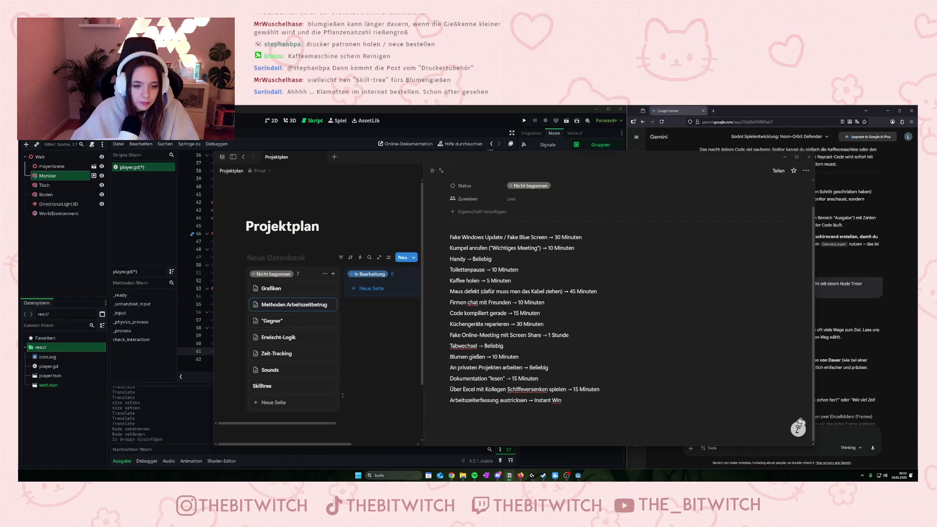
{"action": "key", "text": "Escape"}
{"action": "left_click", "coordinate": [418, 390]}
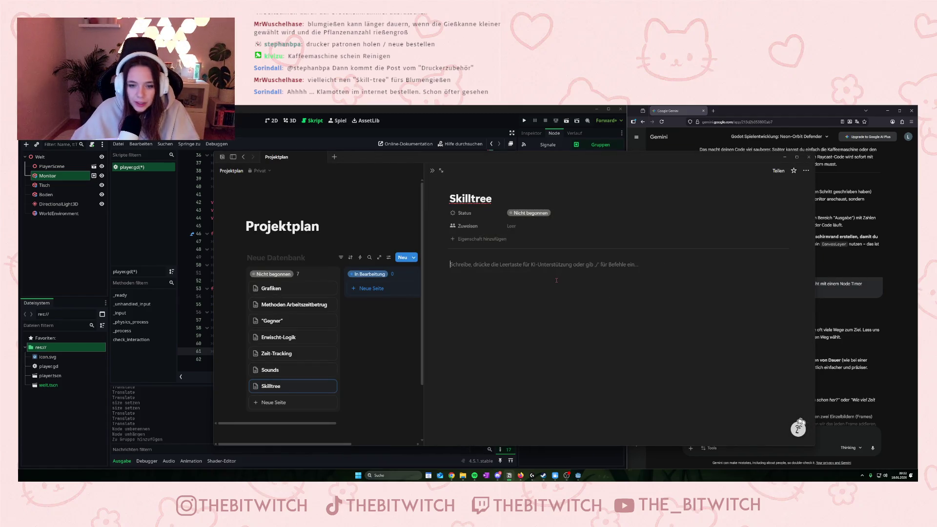
List skill ideas: kleinere Gießkanne, größere Pflanzen, schnellerer Tab-Wechsel, more repairable devices like Drucker
{"action": "type", "text": "z.B. kleinere Gießkanne, "}
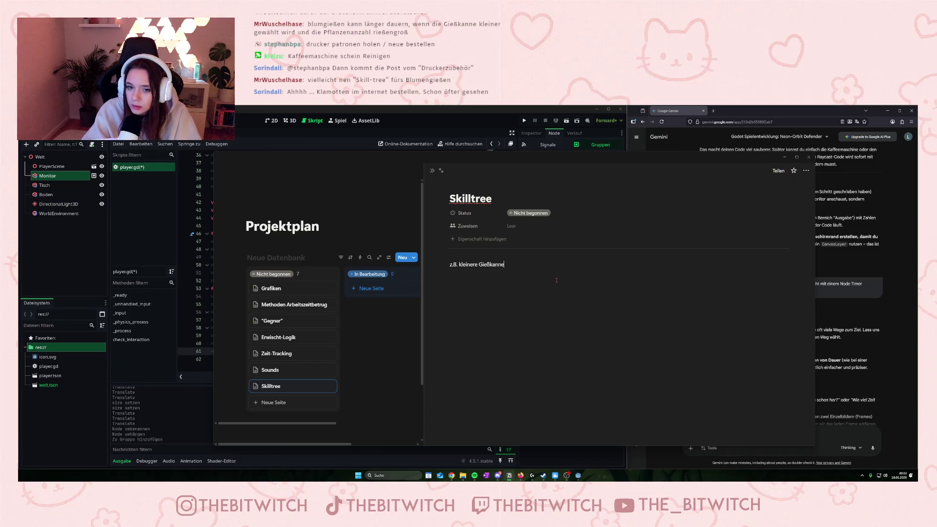
{"action": "type", "text": "größere "}
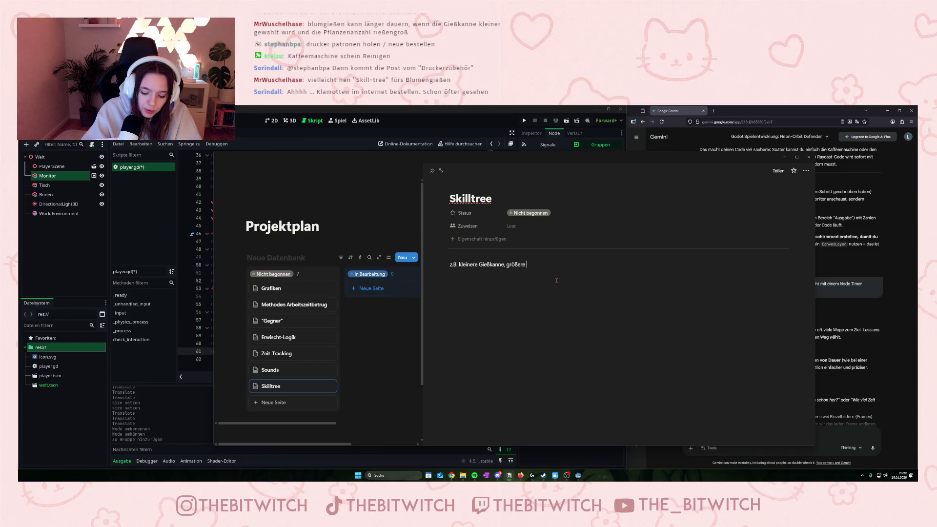
{"action": "type", "text": "Pflanzen"}
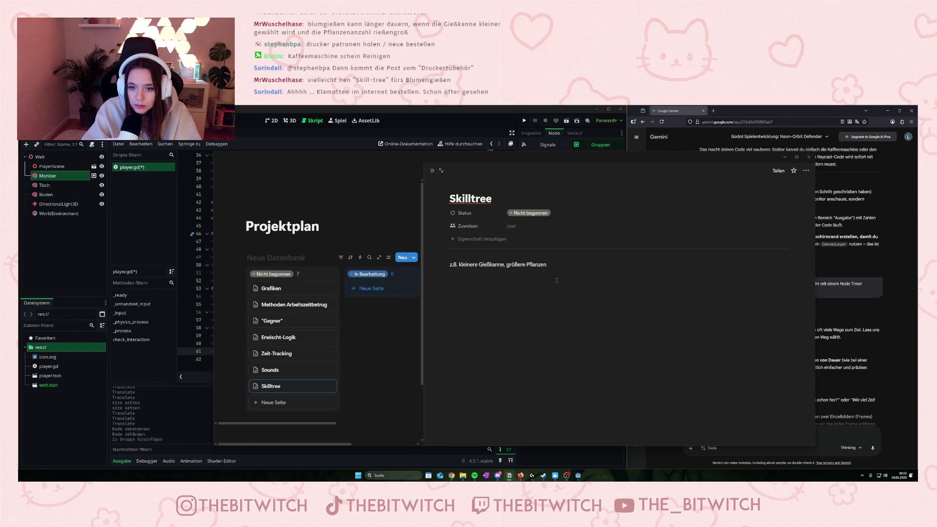
{"action": "type", "text": ", schnele"}
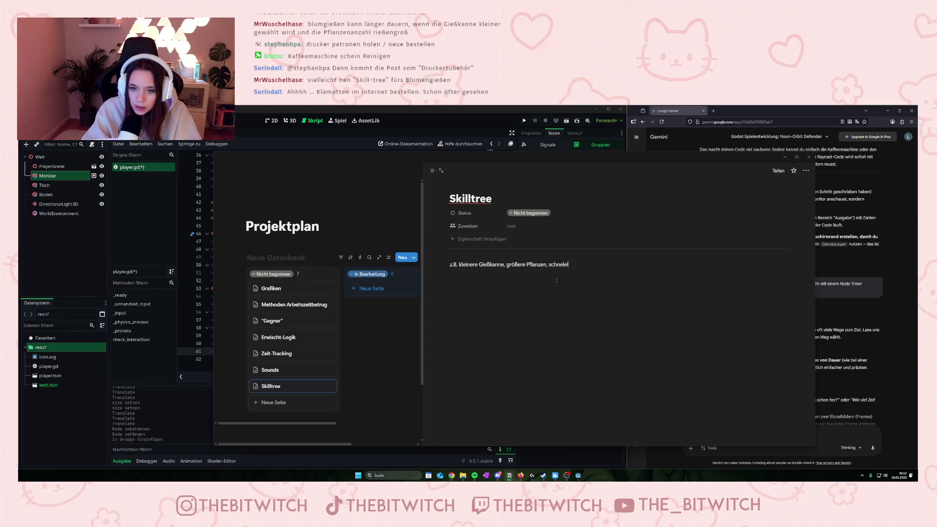
{"action": "key", "text": "BackSpace"}
{"action": "type", "text": "lerer T"}
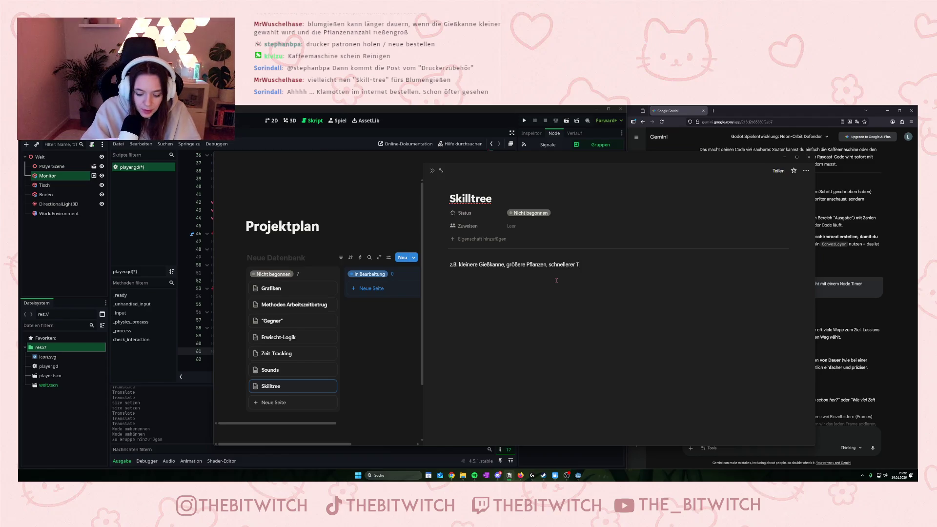
{"action": "type", "text": "ab-Wechsel"}
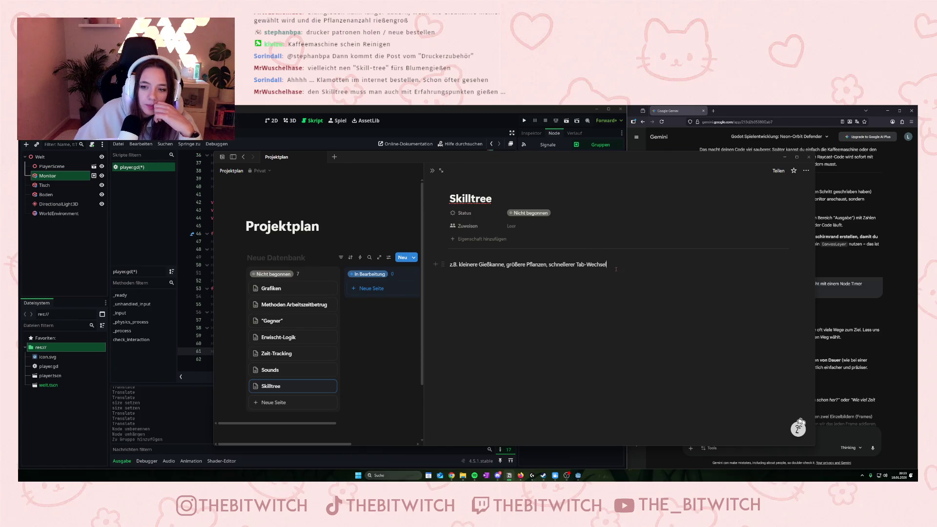
{"action": "key", "text": "Return"}
{"action": "type", "text": "weitere"}
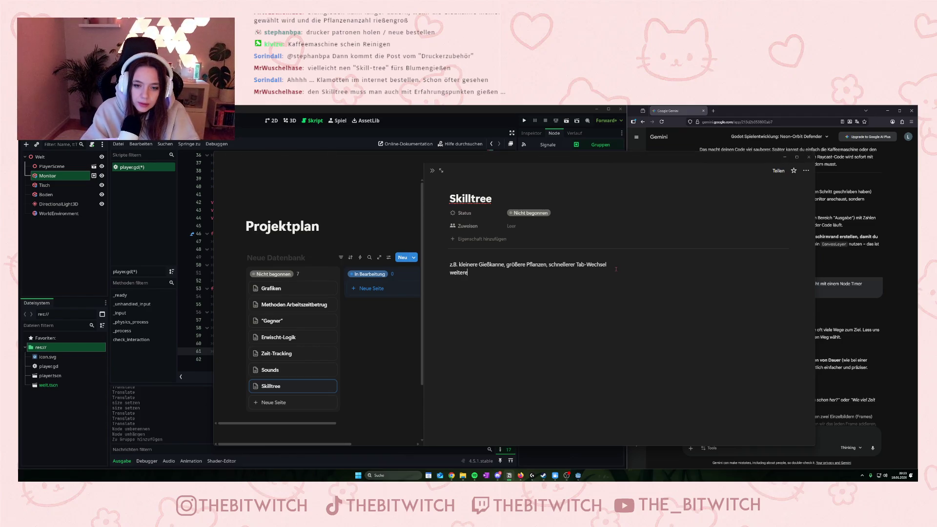
{"action": "type", "text": " Geräte zum"}
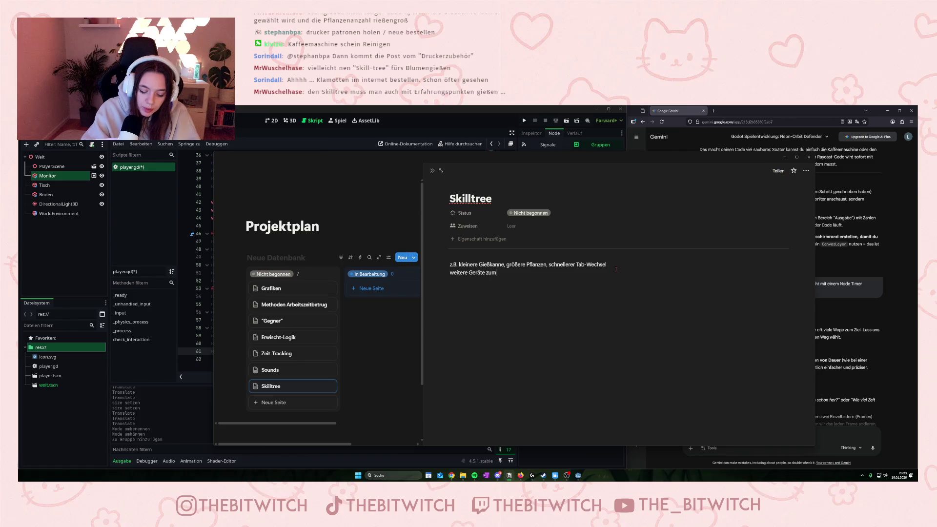
{"action": "type", "text": " Repariere"}
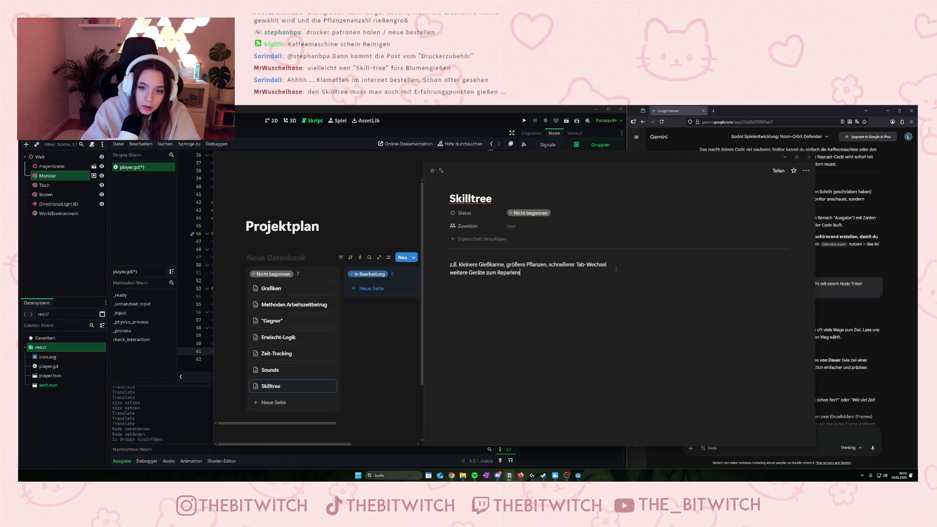
{"action": "type", "text": "n (z.B."}
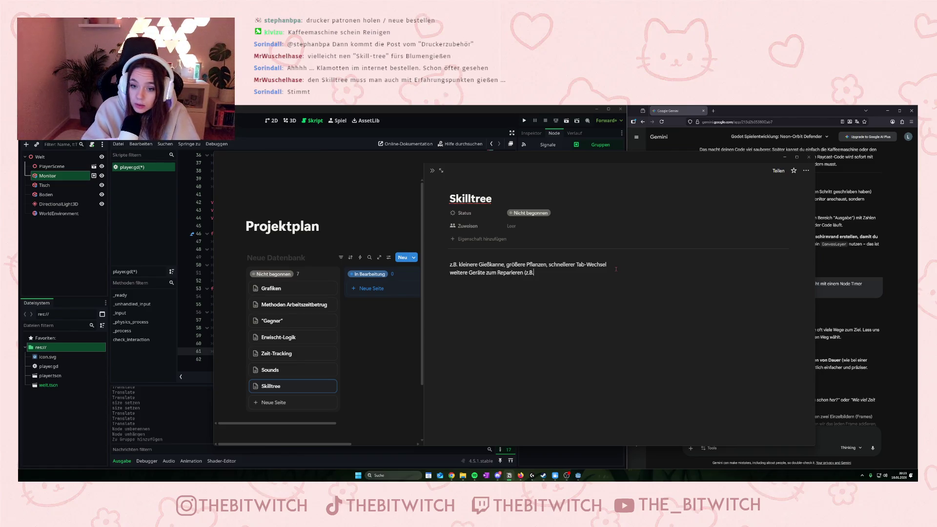
{"action": "type", "text": " Drucker"}
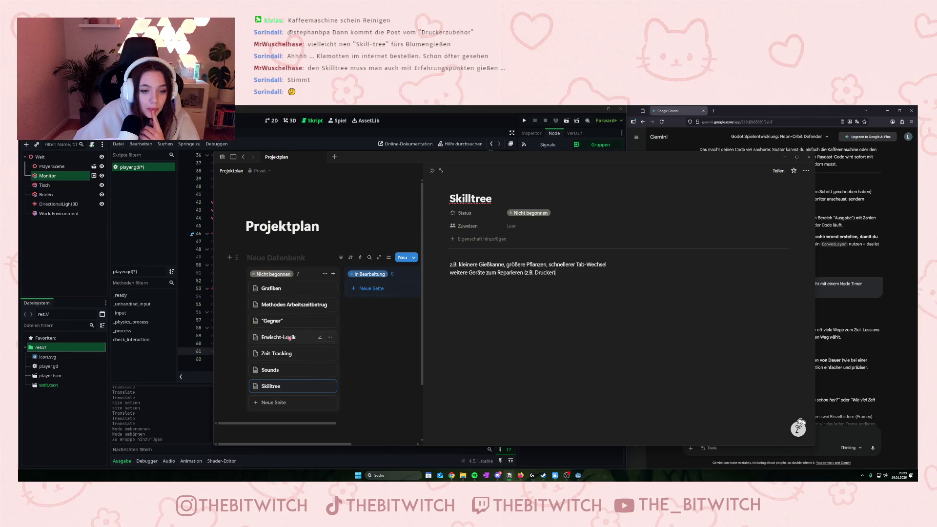
{"action": "left_click", "coordinate": [288, 304]}
Add a Risiko-Bewertung page under Nicht begonnen, open it, then return to Methoden Arbeitszeitbetrug
{"action": "scroll", "coordinate": [569, 403], "scroll_direction": "down", "scroll_amount": 1}
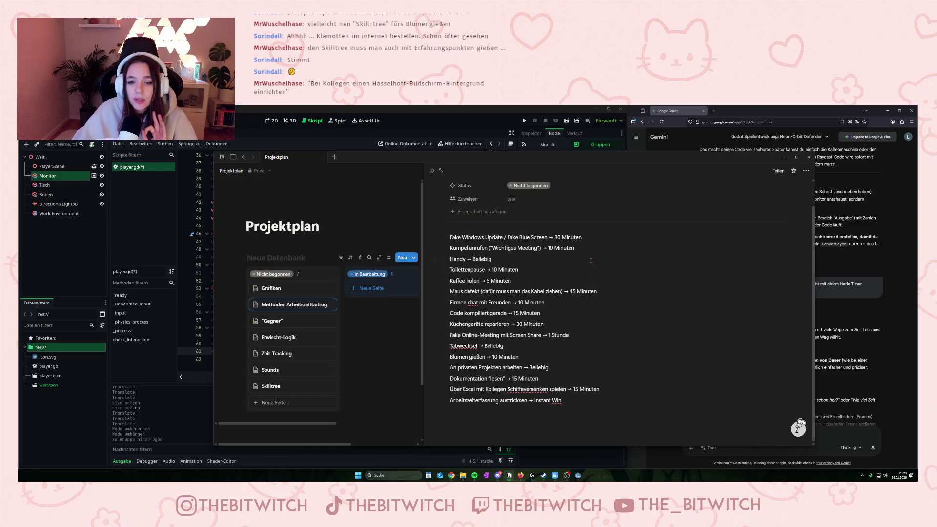
{"action": "left_click", "coordinate": [267, 403]}
{"action": "type", "text": "Risiko-Bewertung"}
{"action": "key", "text": "Return"}
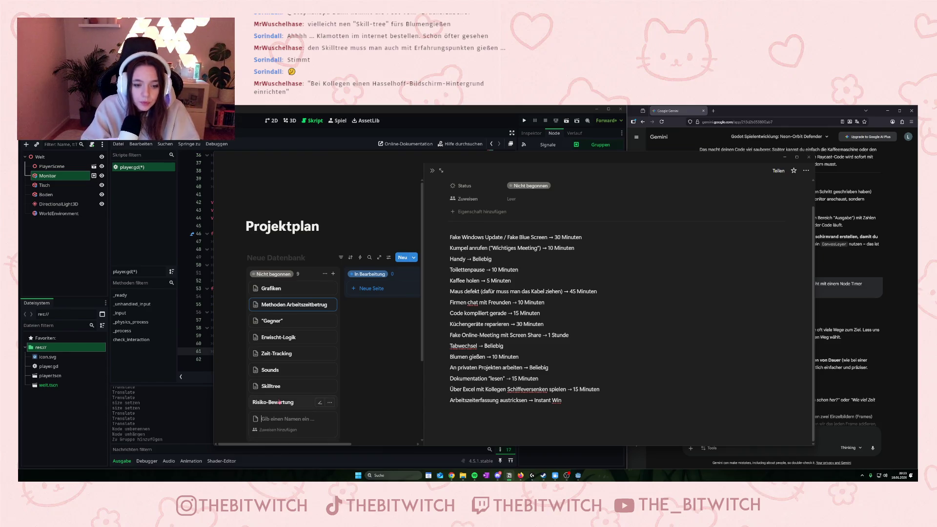
{"action": "left_click", "coordinate": [279, 402]}
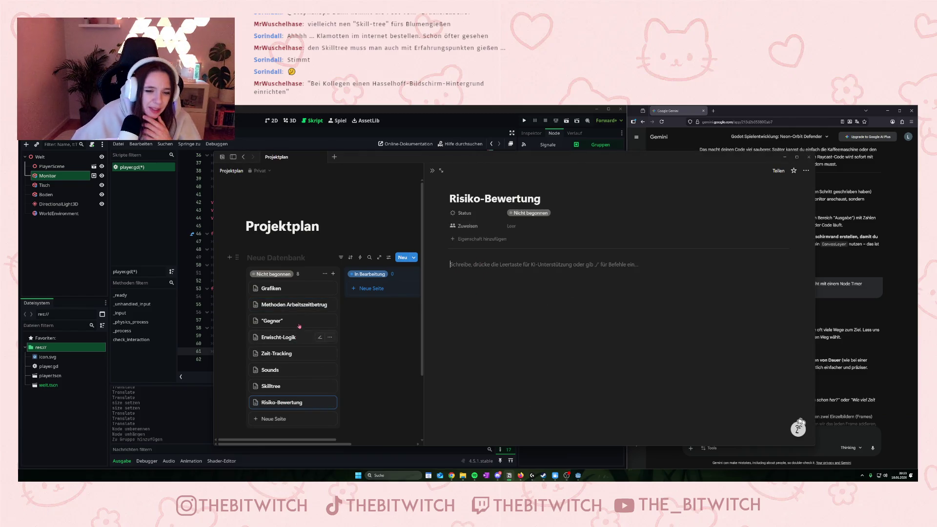
{"action": "left_click", "coordinate": [299, 307]}
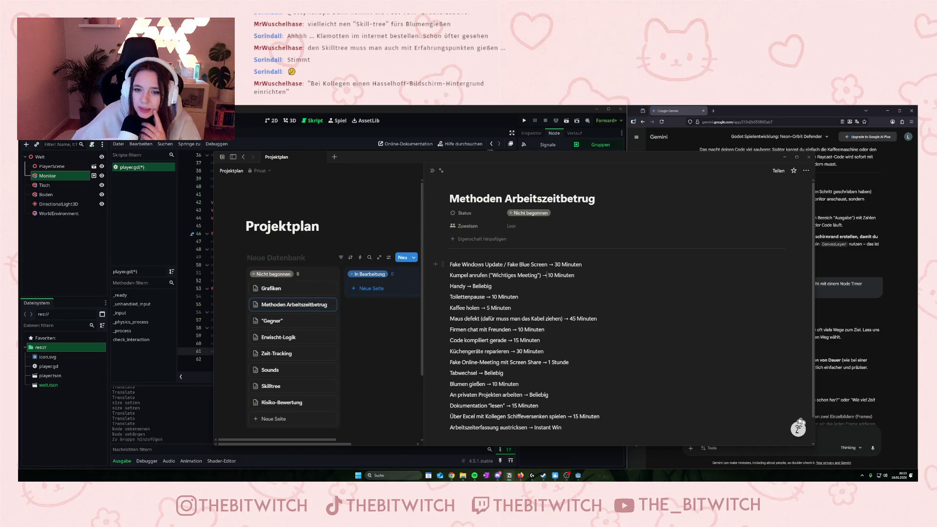
Insert a table below the first entry and make that first entry bold
{"action": "left_click", "coordinate": [435, 264]}
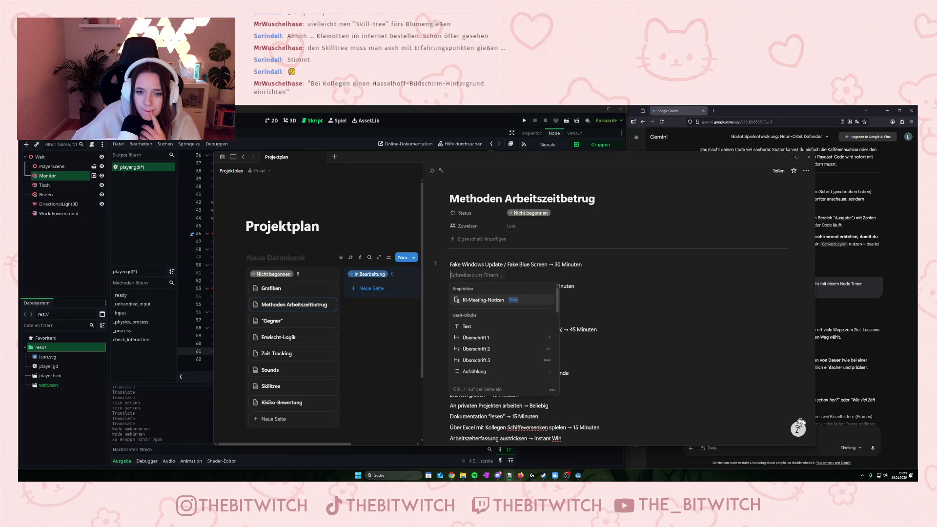
{"action": "scroll", "coordinate": [483, 341], "scroll_direction": "down", "scroll_amount": 3}
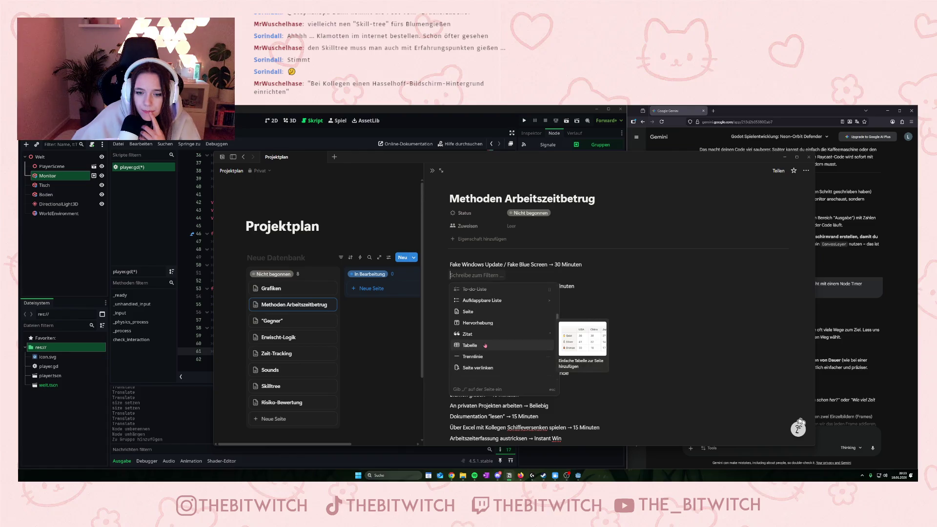
{"action": "left_click", "coordinate": [481, 344]}
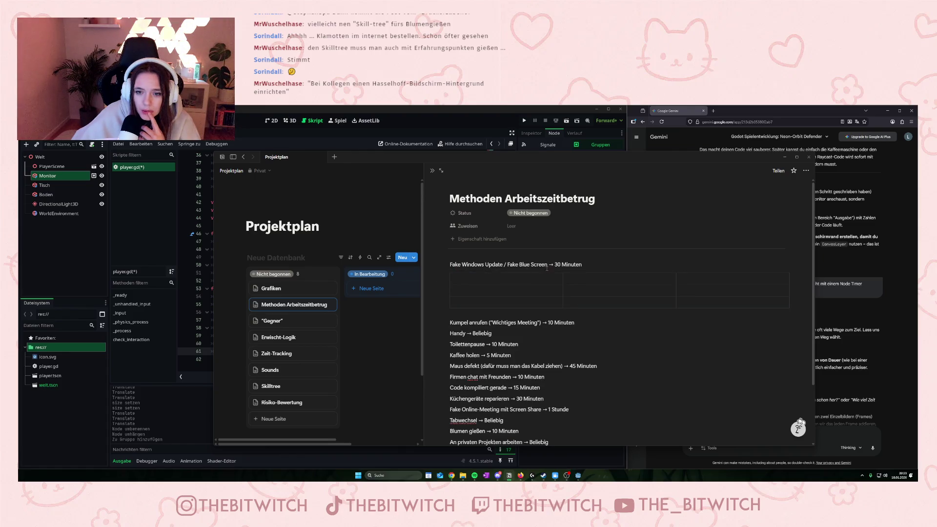
{"action": "left_click_drag", "start_coordinate": [546, 264], "coordinate": [449, 264]}
{"action": "key", "text": "ctrl+b"}
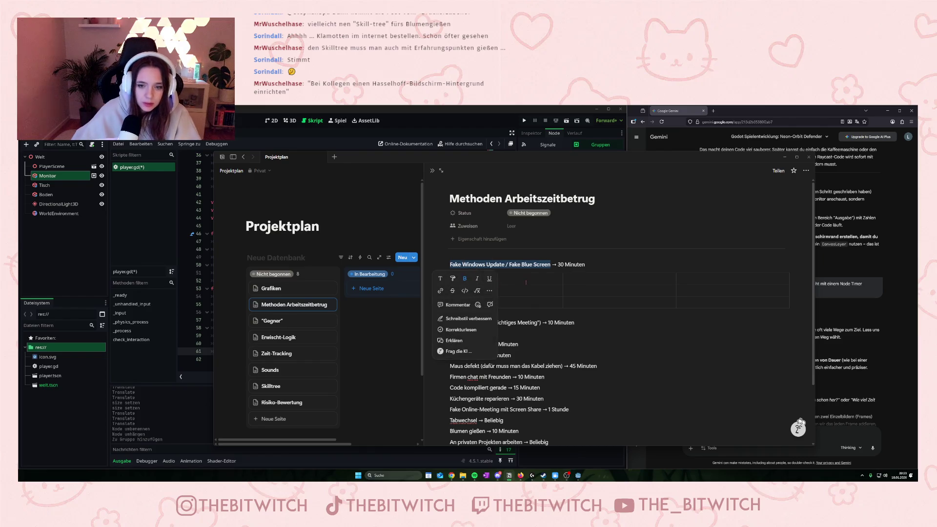
Fill the table's header cells with Task, Zeit and Risiko
{"action": "left_click", "coordinate": [517, 279]}
{"action": "type", "text": "Task"}
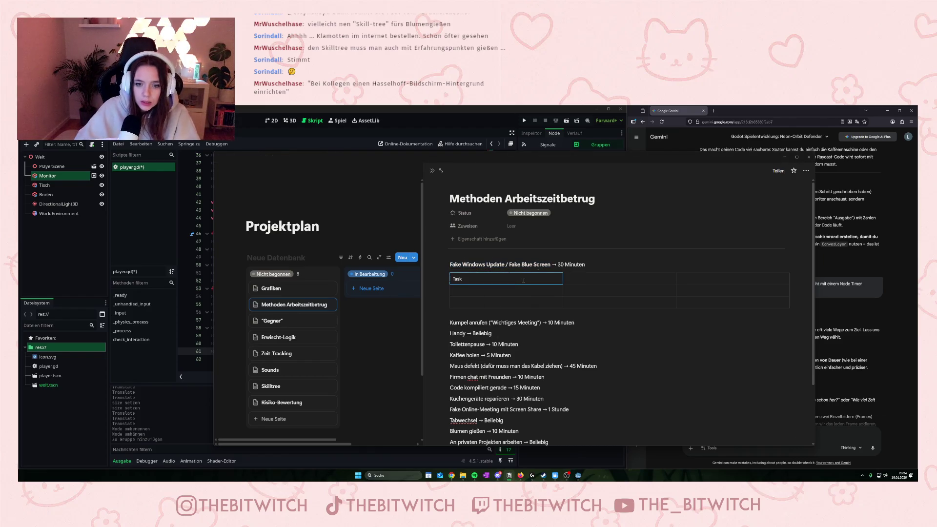
{"action": "key", "text": "Tab"}
{"action": "type", "text": "Zeit"}
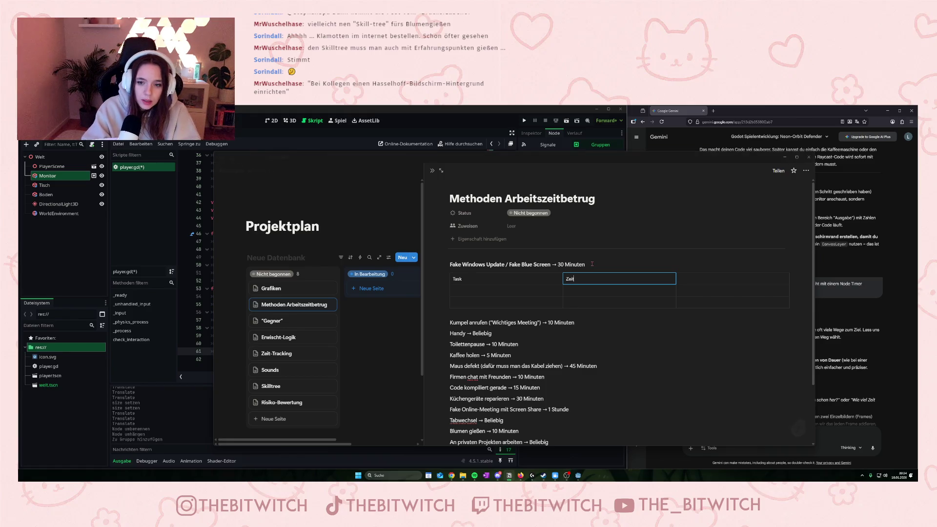
{"action": "left_click", "coordinate": [685, 281]}
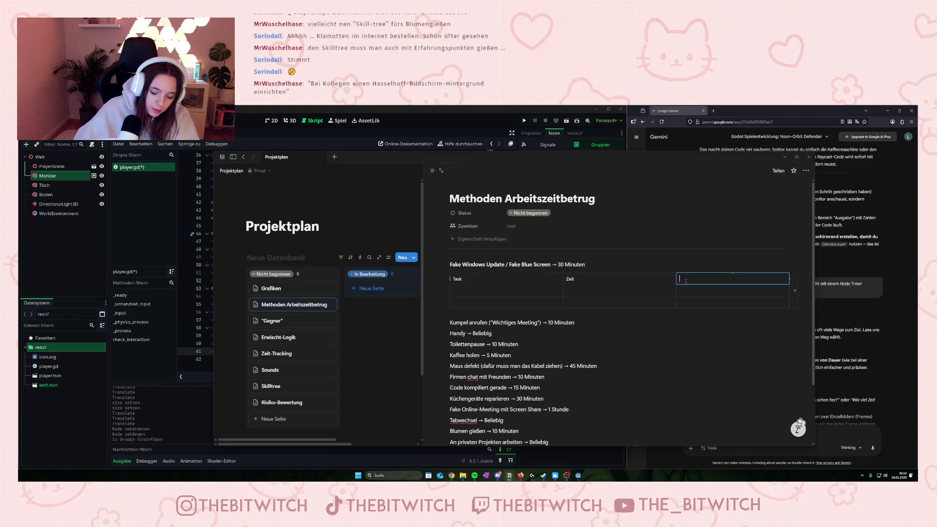
{"action": "type", "text": "Risiko"}
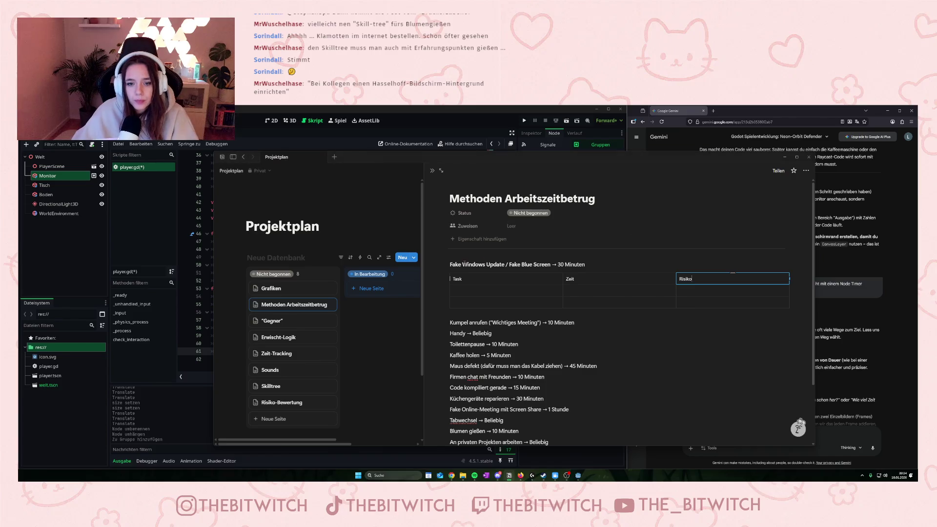
Copy 'Fake Windows Update / Fake Blue Screen' into the first row's Task cell
{"action": "left_click_drag", "start_coordinate": [449, 264], "coordinate": [550, 264]}
{"action": "key", "text": "ctrl+c"}
{"action": "left_click", "coordinate": [518, 292]}
{"action": "key", "text": "ctrl+v"}
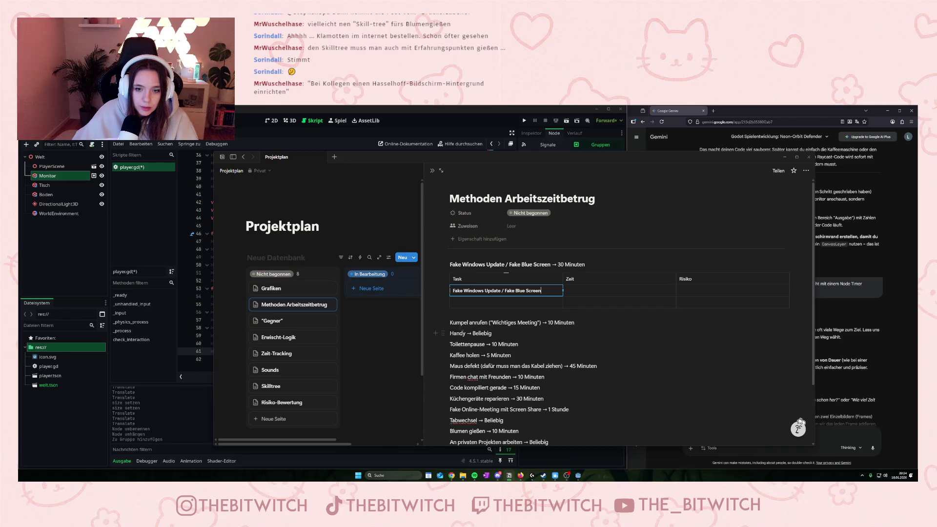
Copy 30 Minuten into the first row's Zeit cell and grow the table to six rows
{"action": "left_click_drag", "start_coordinate": [559, 264], "coordinate": [584, 264]}
{"action": "key", "text": "ctrl+c"}
{"action": "left_click", "coordinate": [617, 290]}
{"action": "key", "text": "ctrl+v"}
{"action": "left_click", "coordinate": [449, 301]}
{"action": "left_click_drag", "start_coordinate": [621, 316], "coordinate": [618, 433]}
Move Kumpel anrufen and its 10 Minuten from the list into row two
{"action": "scroll", "coordinate": [508, 320], "scroll_direction": "down", "scroll_amount": 5}
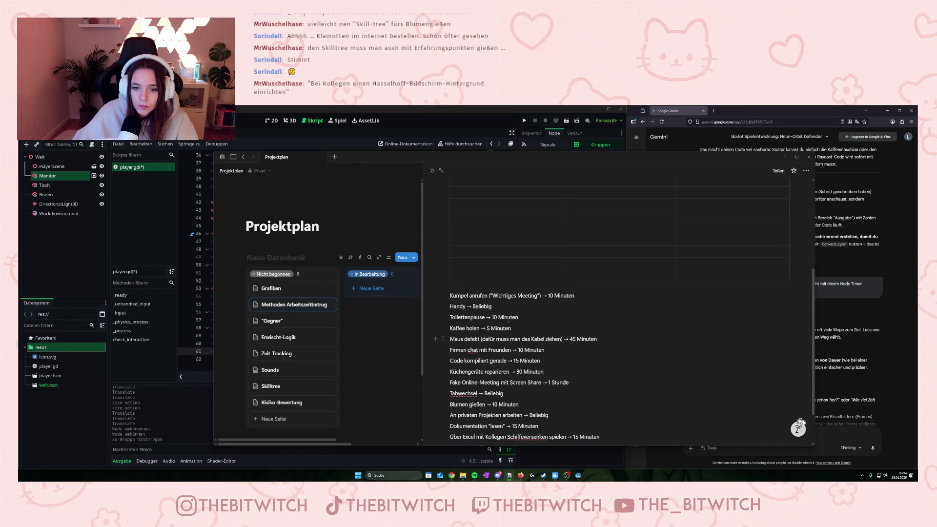
{"action": "left_click_drag", "start_coordinate": [541, 295], "coordinate": [450, 295]}
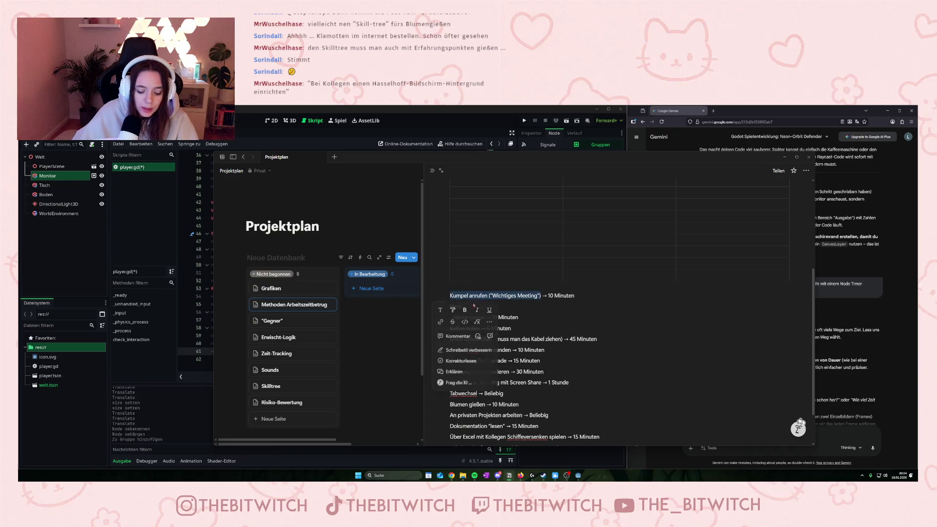
{"action": "key", "text": "ctrl+x"}
{"action": "scroll", "coordinate": [494, 282], "scroll_direction": "up", "scroll_amount": 3}
{"action": "left_click", "coordinate": [495, 282]}
{"action": "key", "text": "ctrl+v"}
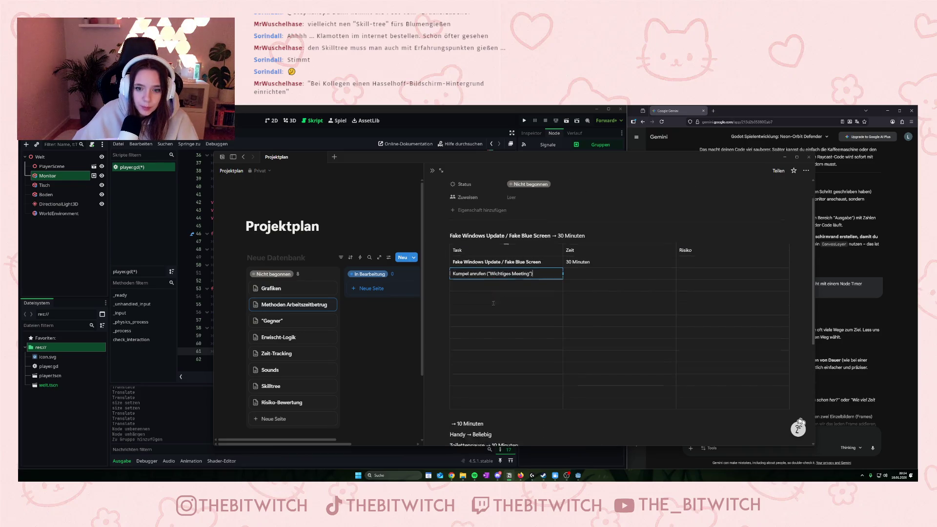
{"action": "scroll", "coordinate": [502, 303], "scroll_direction": "down", "scroll_amount": 3}
{"action": "left_click_drag", "start_coordinate": [456, 295], "coordinate": [483, 295]}
{"action": "key", "text": "ctrl+x"}
{"action": "scroll", "coordinate": [579, 254], "scroll_direction": "up", "scroll_amount": 3}
{"action": "left_click", "coordinate": [579, 254]}
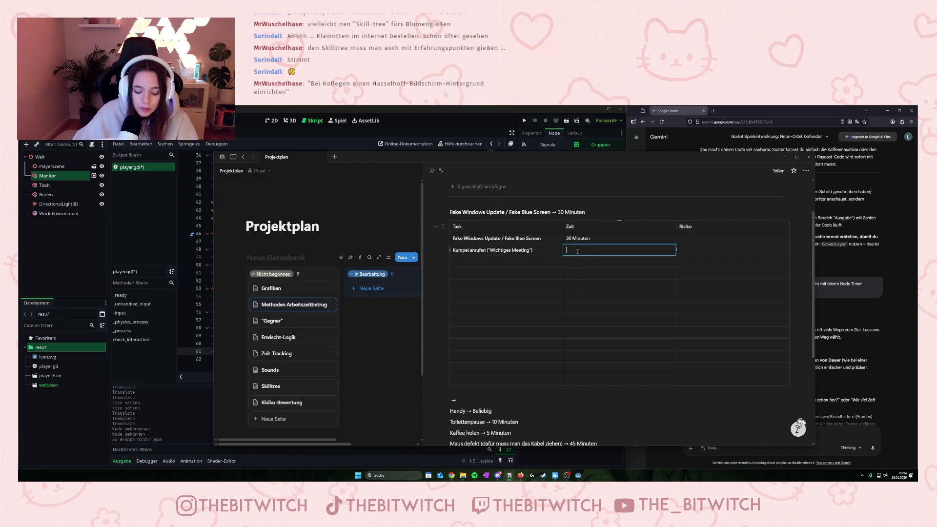
{"action": "key", "text": "ctrl+v"}
Move Toilettenpause and its 10 Minuten from the list into row three
{"action": "scroll", "coordinate": [580, 255], "scroll_direction": "down", "scroll_amount": 3}
{"action": "left_click_drag", "start_coordinate": [451, 291], "coordinate": [495, 292]}
{"action": "key", "text": "ctrl+x"}
{"action": "scroll", "coordinate": [487, 283], "scroll_direction": "up", "scroll_amount": 3}
{"action": "left_click", "coordinate": [485, 235]}
{"action": "key", "text": "ctrl+v"}
{"action": "scroll", "coordinate": [484, 261], "scroll_direction": "down", "scroll_amount": 3}
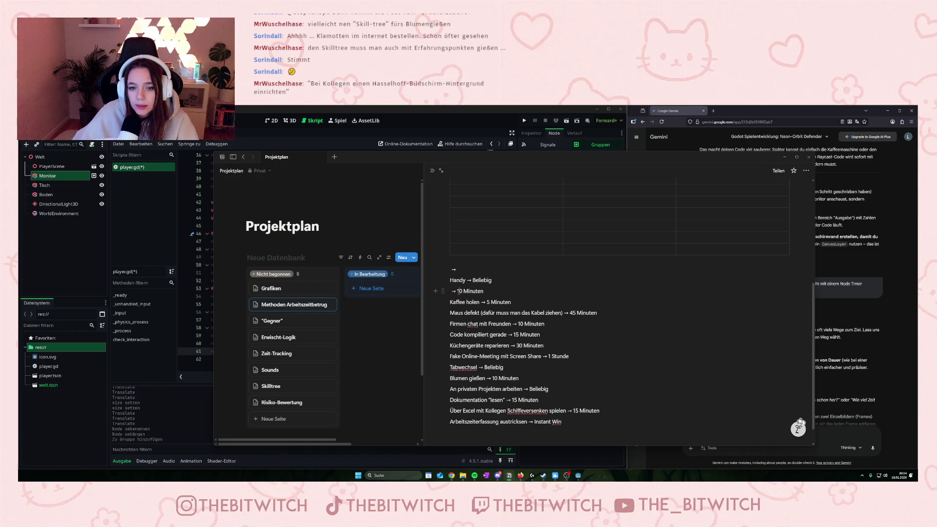
{"action": "left_click_drag", "start_coordinate": [457, 291], "coordinate": [494, 291]}
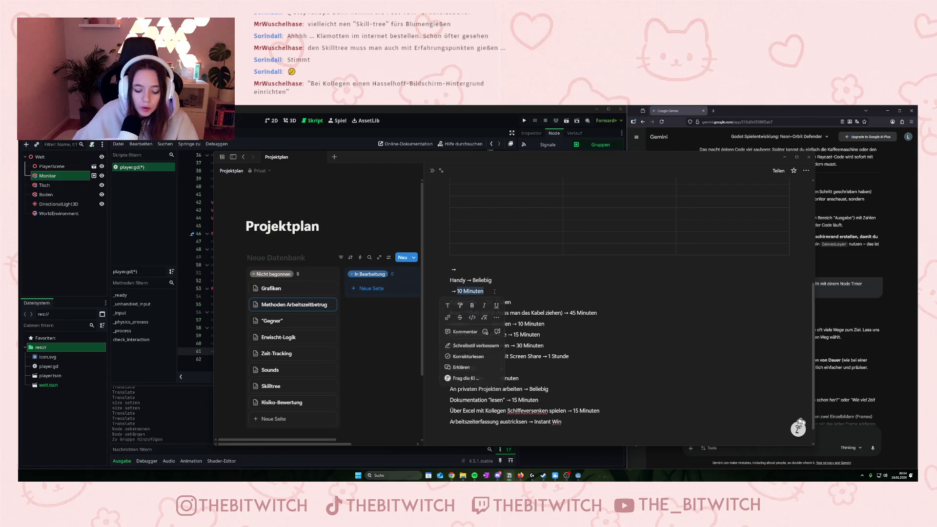
{"action": "key", "text": "ctrl+x"}
{"action": "scroll", "coordinate": [591, 279], "scroll_direction": "up", "scroll_amount": 3}
{"action": "left_click", "coordinate": [630, 261]}
{"action": "key", "text": "ctrl+v"}
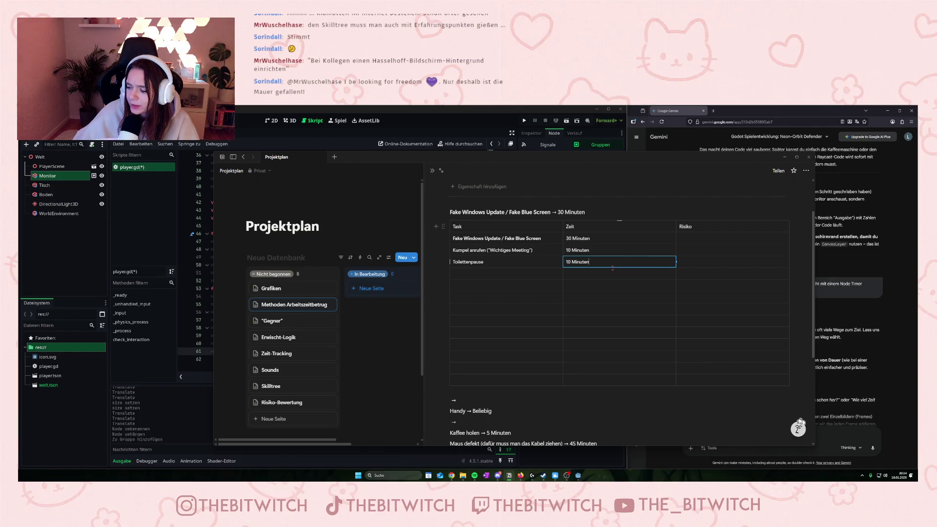
Select and copy Kaffee holen in the list
{"action": "scroll", "coordinate": [612, 268], "scroll_direction": "down", "scroll_amount": 3}
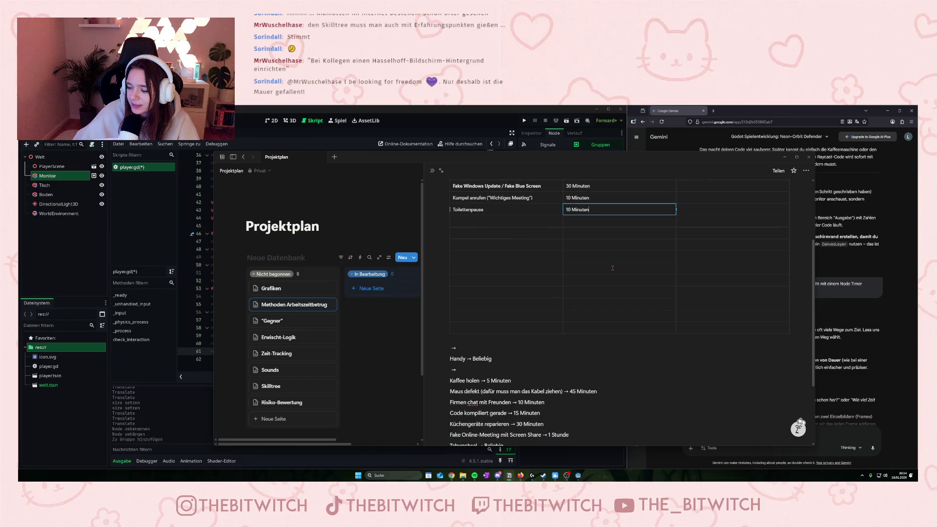
{"action": "scroll", "coordinate": [613, 268], "scroll_direction": "down", "scroll_amount": 2}
{"action": "left_click_drag", "start_coordinate": [449, 302], "coordinate": [477, 301]}
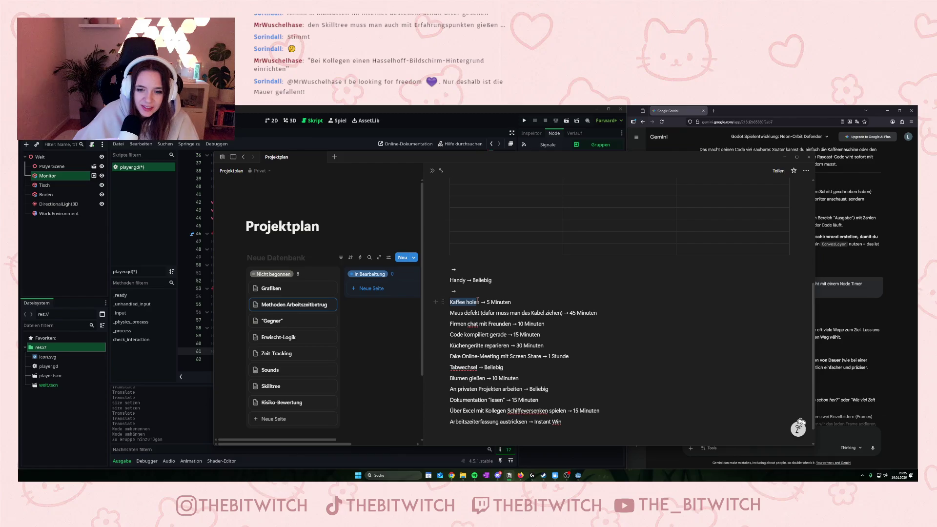
{"action": "key", "text": "ctrl+c"}
Move Kaffee holen into the next Task cell with 5 Minuten as its time
{"action": "key", "text": "ctrl+x"}
{"action": "scroll", "coordinate": [473, 276], "scroll_direction": "up", "scroll_amount": 3}
{"action": "left_click", "coordinate": [474, 274]}
{"action": "key", "text": "ctrl+v"}
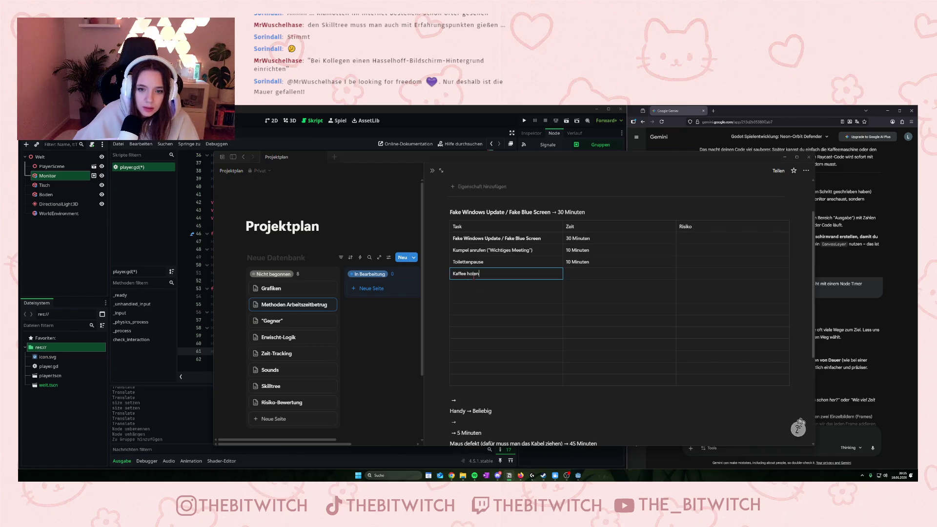
{"action": "left_click", "coordinate": [442, 226]}
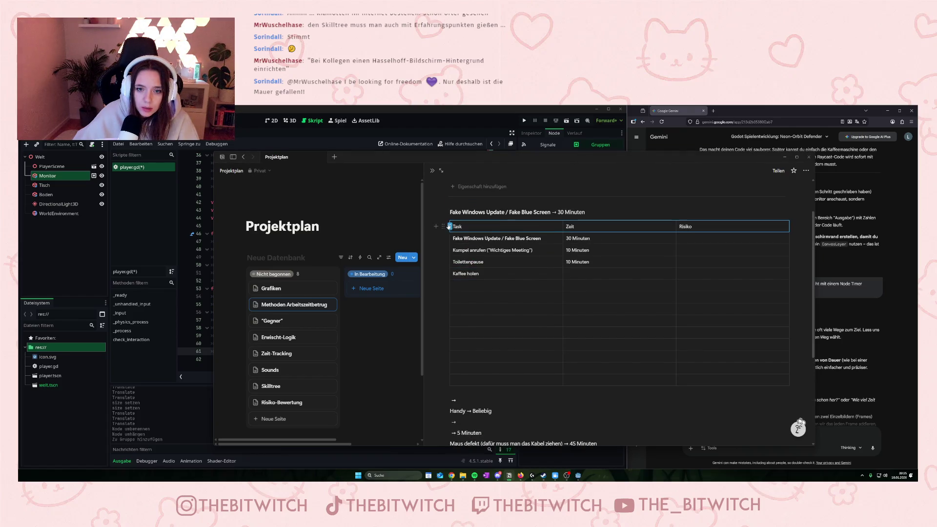
{"action": "left_click", "coordinate": [449, 226]}
{"action": "key", "text": "Escape"}
{"action": "scroll", "coordinate": [457, 349], "scroll_direction": "down", "scroll_amount": 3}
{"action": "left_click_drag", "start_coordinate": [458, 353], "coordinate": [484, 349]}
{"action": "key", "text": "ctrl+x"}
{"action": "left_click", "coordinate": [576, 195]}
{"action": "key", "text": "ctrl+v"}
Move Maus defekt into the table and enter 45 Minuten
{"action": "left_click_drag", "start_coordinate": [448, 366], "coordinate": [563, 365]}
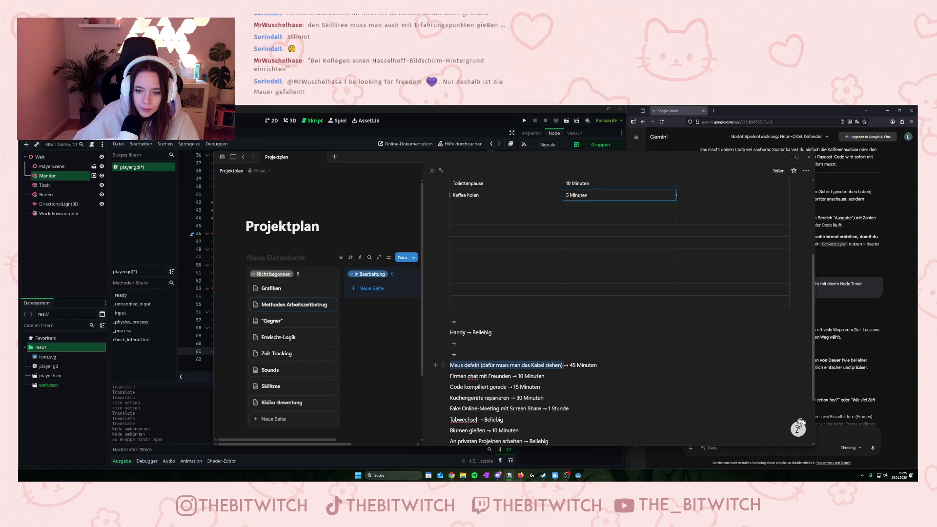
{"action": "key", "text": "ctrl+x"}
{"action": "key", "text": "ctrl+v"}
{"action": "left_click_drag", "start_coordinate": [457, 365], "coordinate": [484, 365]}
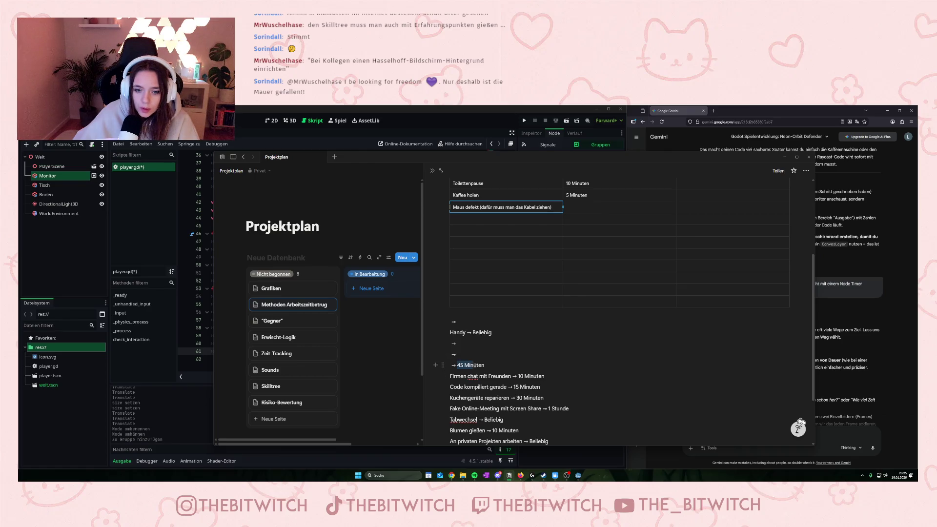
{"action": "key", "text": "BackSpace"}
{"action": "type", "text": "45 Minuten"}
Move Firmen chat mit Freunden into the table with 10 Minuten as its time
{"action": "scroll", "coordinate": [449, 354], "scroll_direction": "down", "scroll_amount": 1}
{"action": "left_click_drag", "start_coordinate": [450, 349], "coordinate": [511, 349]}
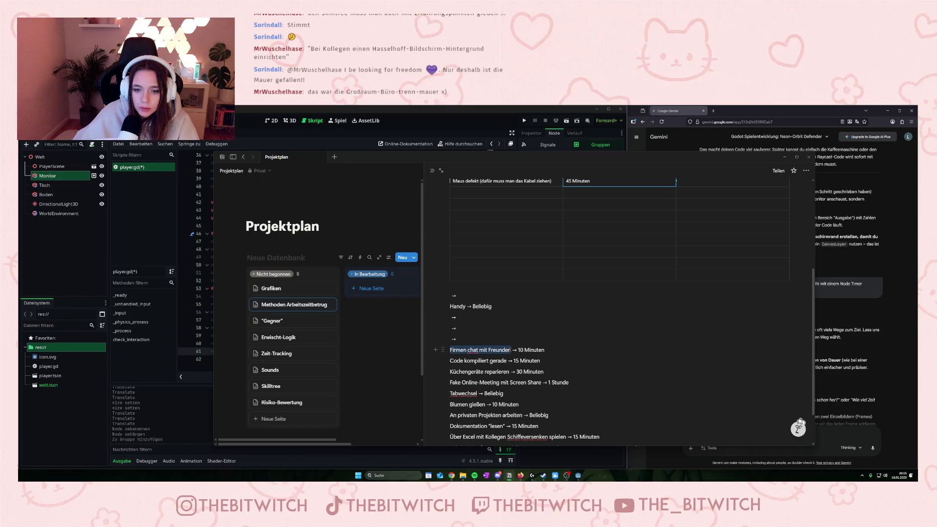
{"action": "key", "text": "ctrl+x"}
{"action": "left_click", "coordinate": [470, 194]}
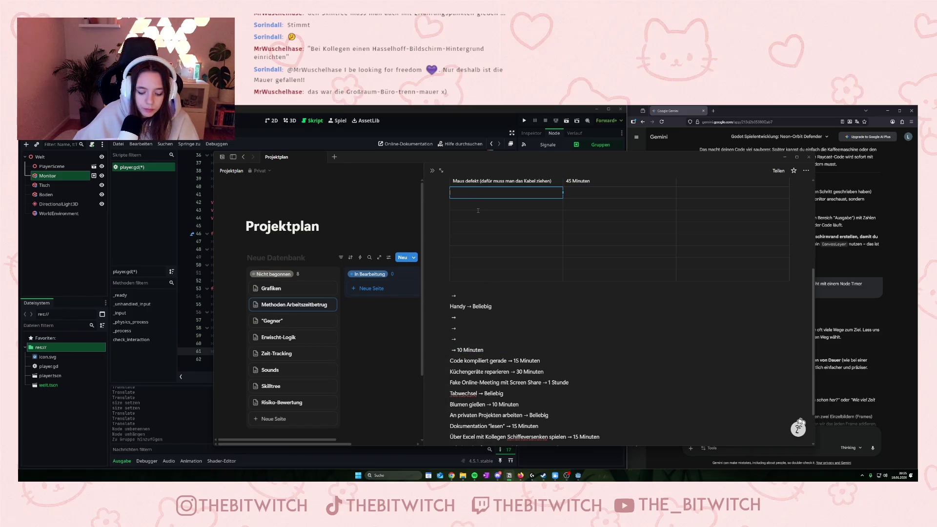
{"action": "key", "text": "ctrl+v"}
{"action": "scroll", "coordinate": [498, 351], "scroll_direction": "down", "scroll_amount": 1}
{"action": "left_click_drag", "start_coordinate": [457, 324], "coordinate": [487, 324]}
{"action": "key", "text": "ctrl+x"}
{"action": "scroll", "coordinate": [498, 320], "scroll_direction": "up", "scroll_amount": 2}
{"action": "left_click", "coordinate": [619, 219]}
{"action": "key", "text": "ctrl+v"}
Delete the leftover arrow lines and the blank line below Handy → Beliebig
{"action": "scroll", "coordinate": [534, 302], "scroll_direction": "down", "scroll_amount": 2}
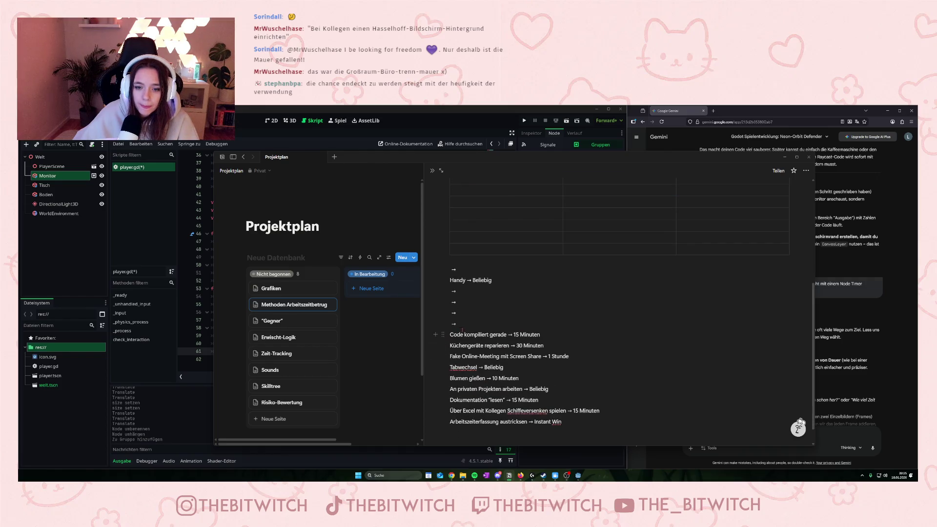
{"action": "left_click_drag", "start_coordinate": [462, 325], "coordinate": [449, 299]}
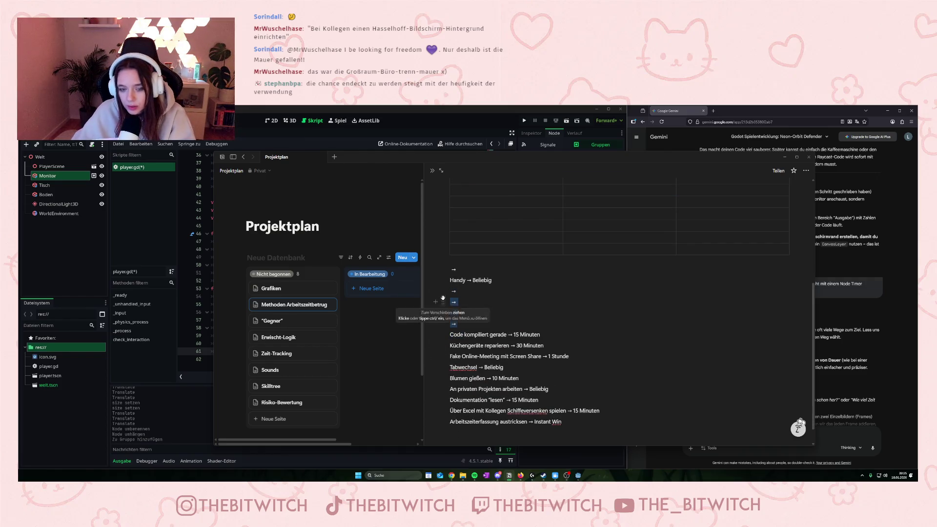
{"action": "key", "text": "BackSpace"}
{"action": "left_click", "coordinate": [459, 299]}
{"action": "key", "text": "BackSpace"}
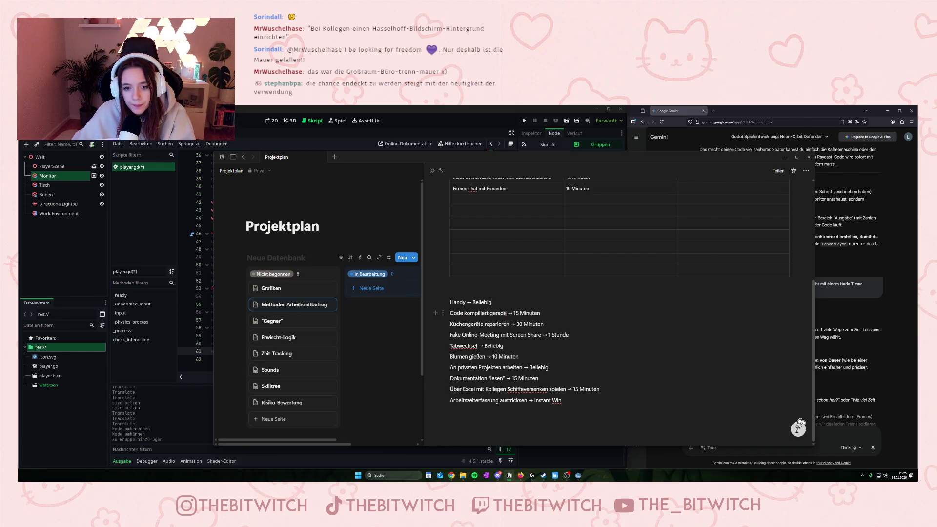
Move Code kompiliert gerade and Küchengeräte reparieren into the table
{"action": "left_click_drag", "start_coordinate": [506, 313], "coordinate": [449, 313]}
{"action": "key", "text": "ctrl+x"}
{"action": "left_click", "coordinate": [504, 200]}
{"action": "key", "text": "ctrl+v"}
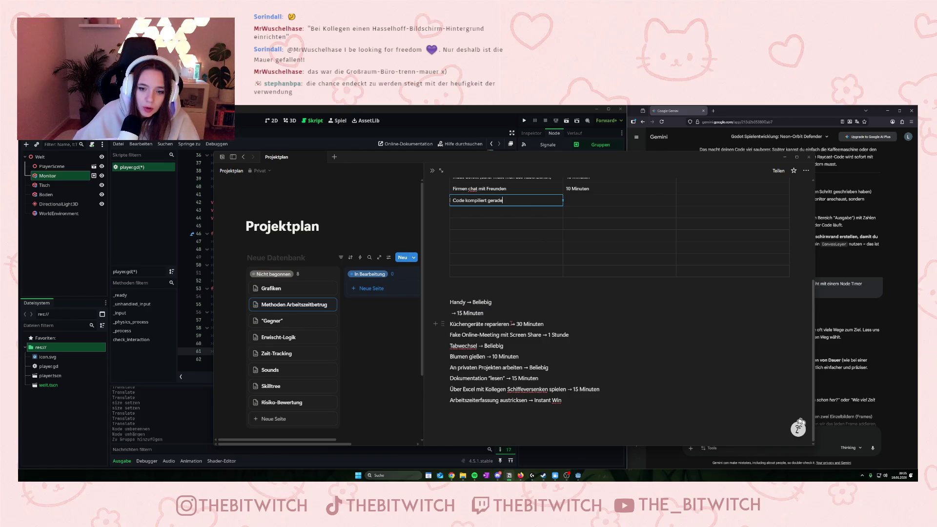
{"action": "left_click_drag", "start_coordinate": [509, 324], "coordinate": [449, 324]}
{"action": "key", "text": "ctrl+x"}
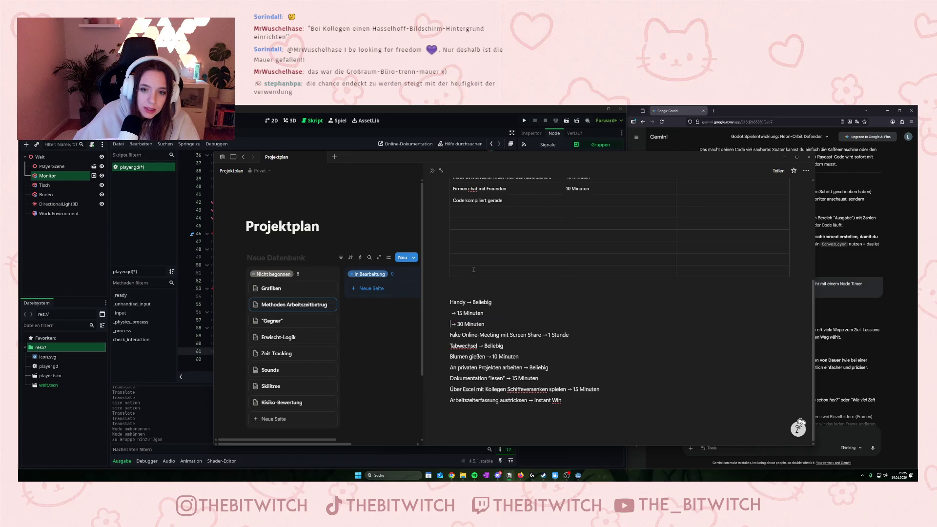
{"action": "left_click", "coordinate": [468, 211]}
{"action": "key", "text": "ctrl+v"}
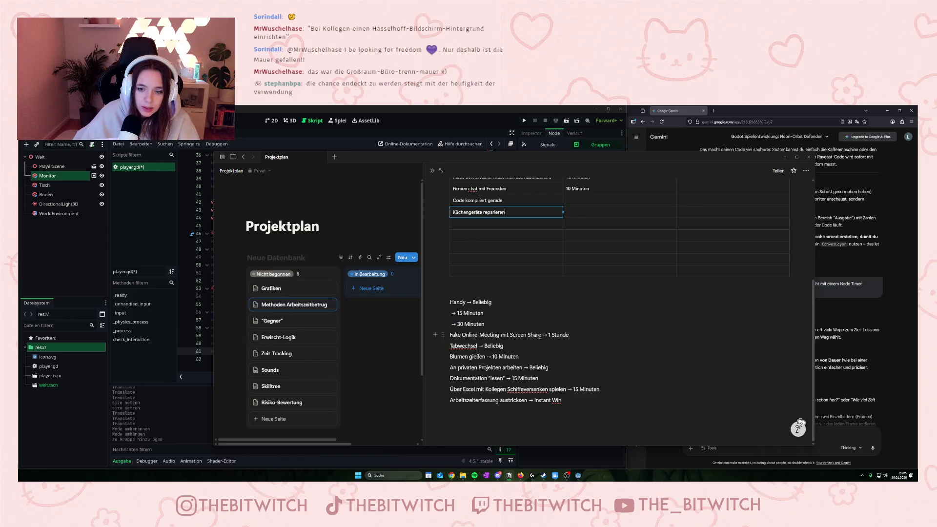
Move Fake Online-Meeting mit Screen Share, Tabwechsel and Blumen gießen into the table
{"action": "left_click_drag", "start_coordinate": [543, 335], "coordinate": [449, 335]}
{"action": "key", "text": "ctrl+x"}
{"action": "left_click", "coordinate": [487, 227]}
{"action": "key", "text": "ctrl+v"}
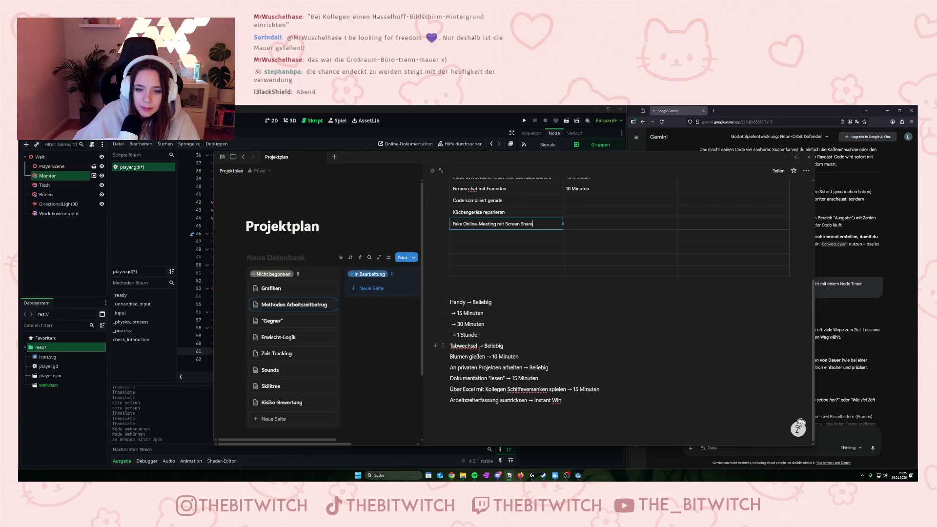
{"action": "left_click_drag", "start_coordinate": [478, 345], "coordinate": [449, 345]}
{"action": "key", "text": "BackSpace"}
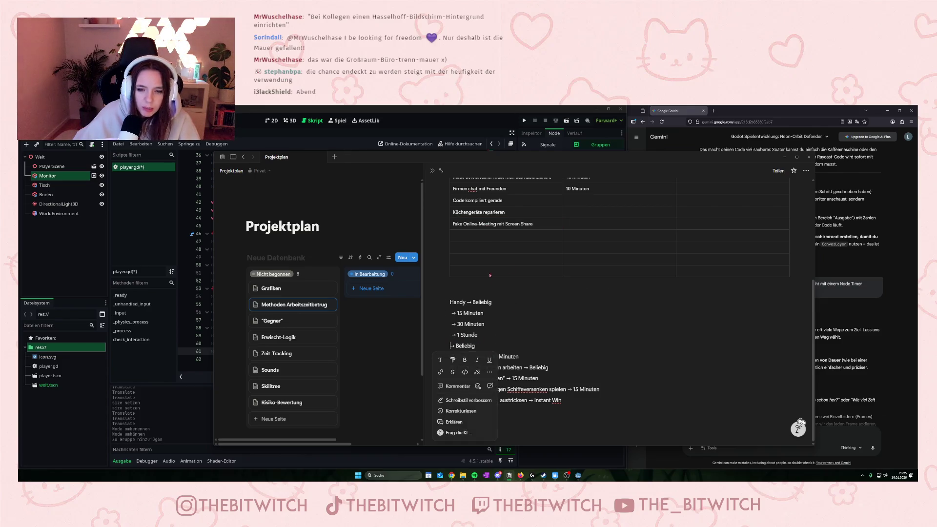
{"action": "left_click", "coordinate": [473, 237]}
{"action": "key", "text": "ctrl+v"}
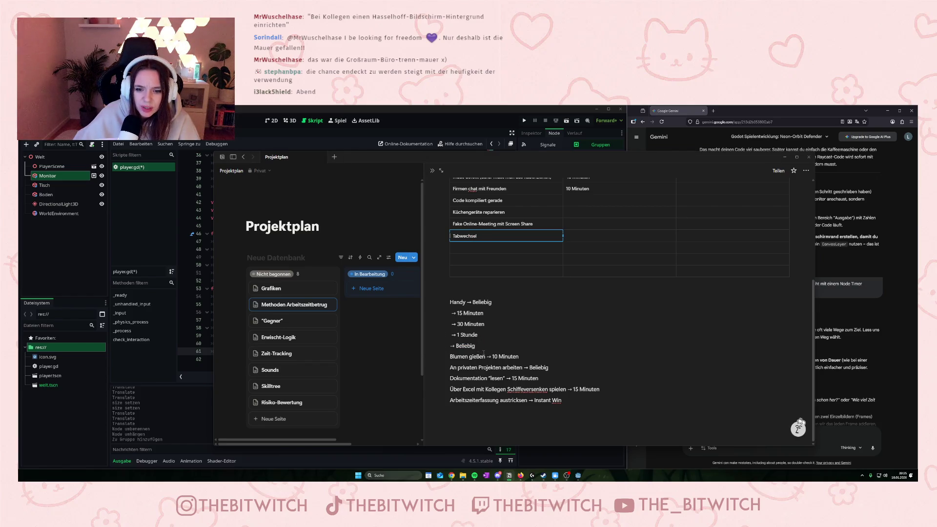
{"action": "left_click_drag", "start_coordinate": [484, 355], "coordinate": [449, 356]}
{"action": "key", "text": "ctrl+x"}
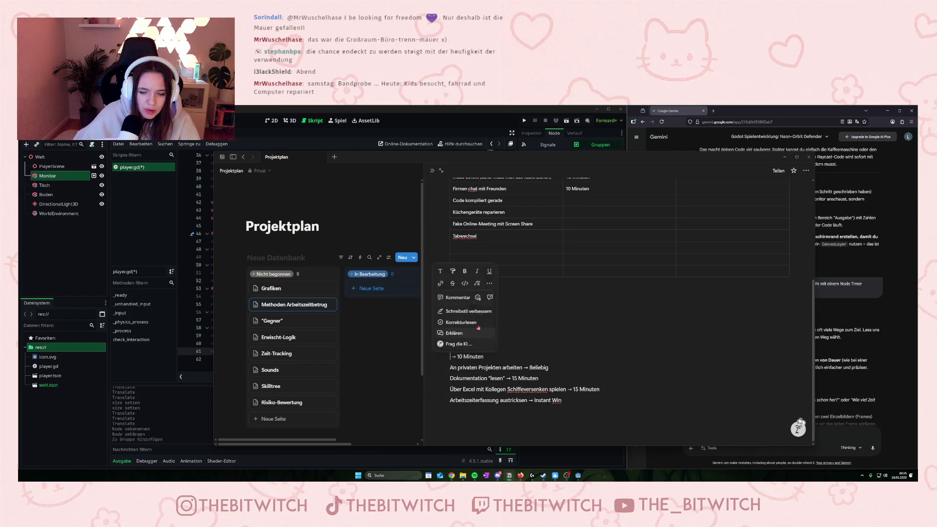
{"action": "left_click", "coordinate": [472, 247]}
{"action": "key", "text": "ctrl+v"}
Add three rows and move An privaten Projekten arbeiten and Dokumentation "lesen" into them
{"action": "left_click_drag", "start_coordinate": [602, 284], "coordinate": [617, 332]}
{"action": "left_click_drag", "start_coordinate": [523, 367], "coordinate": [450, 368]}
{"action": "key", "text": "ctrl+x"}
{"action": "left_click", "coordinate": [496, 224]}
{"action": "key", "text": "ctrl+v"}
{"action": "left_click_drag", "start_coordinate": [508, 378], "coordinate": [450, 379]}
{"action": "key", "text": "ctrl+x"}
{"action": "left_click", "coordinate": [485, 235]}
{"action": "key", "text": "ctrl+v"}
Move Über Excel Schiffeversenken and Arbeitszeiterfassung austricksen into the table, then cut the 15/30 Minuten times
{"action": "left_click_drag", "start_coordinate": [567, 389], "coordinate": [449, 389]}
{"action": "key", "text": "ctrl+x"}
{"action": "left_click", "coordinate": [482, 249]}
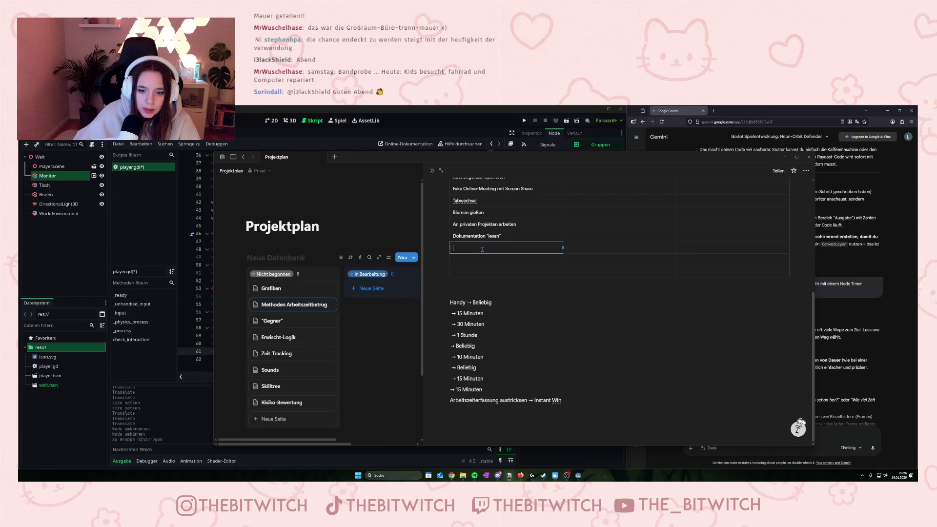
{"action": "key", "text": "ctrl+v"}
{"action": "left_click_drag", "start_coordinate": [528, 400], "coordinate": [449, 400]}
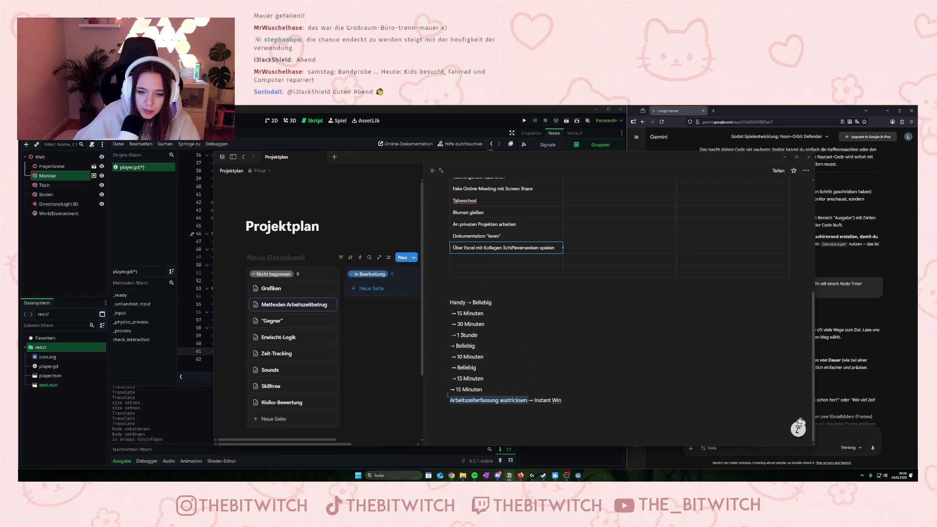
{"action": "key", "text": "ctrl+x"}
{"action": "key", "text": "ctrl+v"}
{"action": "left_click_drag", "start_coordinate": [484, 312], "coordinate": [457, 323]}
{"action": "key", "text": "ctrl+x"}
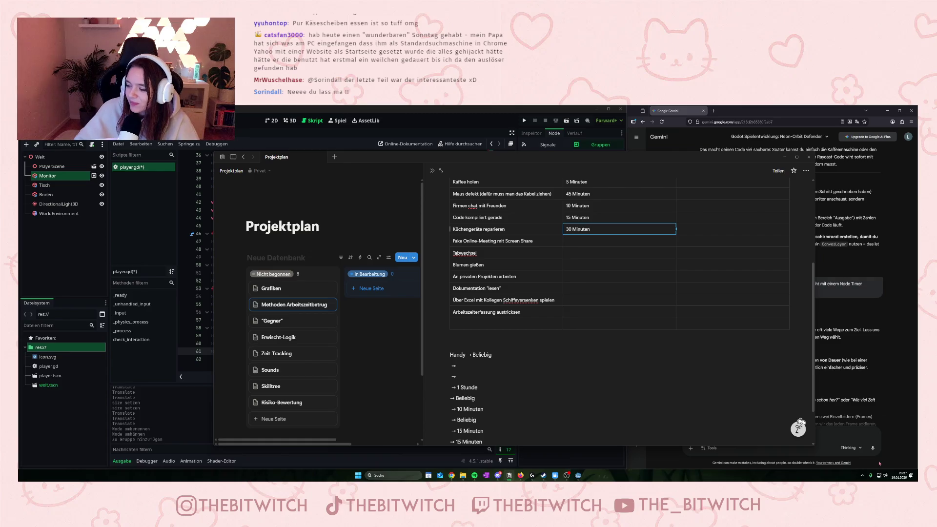
Move 1 Stunde, Beliebig and 10 Minuten into the Zeit cells of Fake Online-Meeting, Tabwechsel and Blumen gießen
{"action": "left_click_drag", "start_coordinate": [478, 387], "coordinate": [457, 387]}
{"action": "key", "text": "BackSpace"}
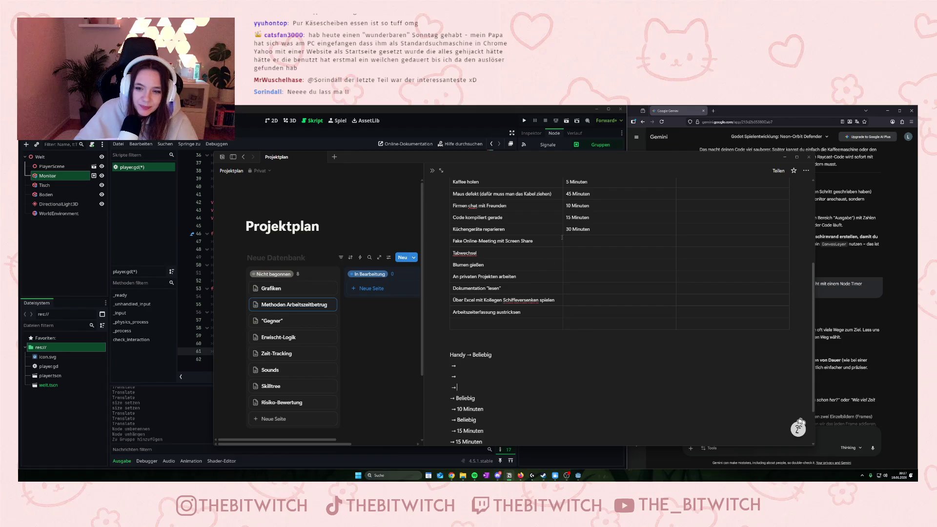
{"action": "left_click", "coordinate": [565, 239]}
{"action": "key", "text": "ctrl+v"}
{"action": "left_click_drag", "start_coordinate": [482, 400], "coordinate": [456, 398]}
{"action": "key", "text": "ctrl+x"}
{"action": "left_click", "coordinate": [583, 250]}
{"action": "key", "text": "ctrl+v"}
{"action": "left_click_drag", "start_coordinate": [458, 409], "coordinate": [485, 409]}
{"action": "key", "text": "ctrl+x"}
{"action": "left_click", "coordinate": [574, 263]}
{"action": "key", "text": "ctrl+v"}
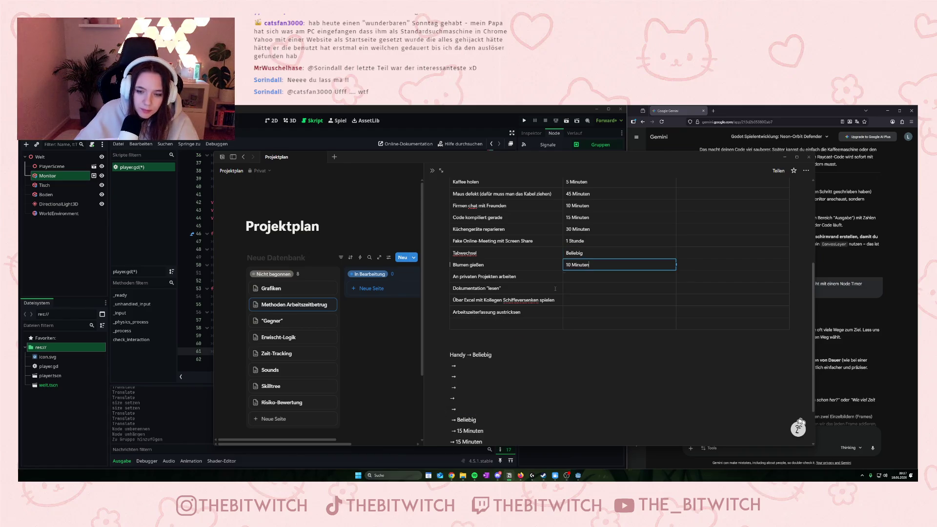
Move Beliebig, 15 Minuten and 15 Minuten into An privaten Projekten arbeiten, Dokumentation „lesen“ and Über Excel durations
{"action": "scroll", "coordinate": [484, 423], "scroll_direction": "down", "scroll_amount": 1}
{"action": "double_click", "coordinate": [466, 407]}
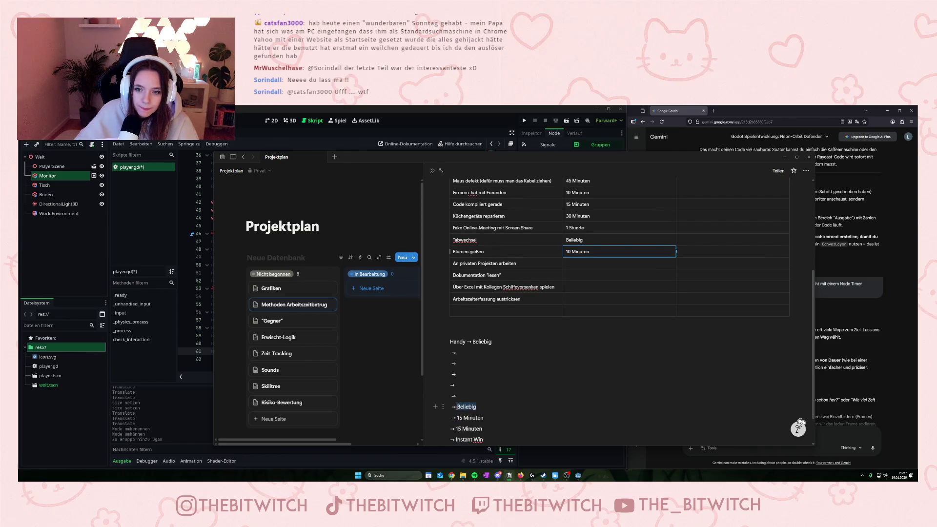
{"action": "key", "text": "ctrl+x"}
{"action": "left_click", "coordinate": [575, 264]}
{"action": "key", "text": "ctrl+v"}
{"action": "scroll", "coordinate": [481, 422], "scroll_direction": "down", "scroll_amount": 1}
{"action": "left_click_drag", "start_coordinate": [482, 410], "coordinate": [456, 409]}
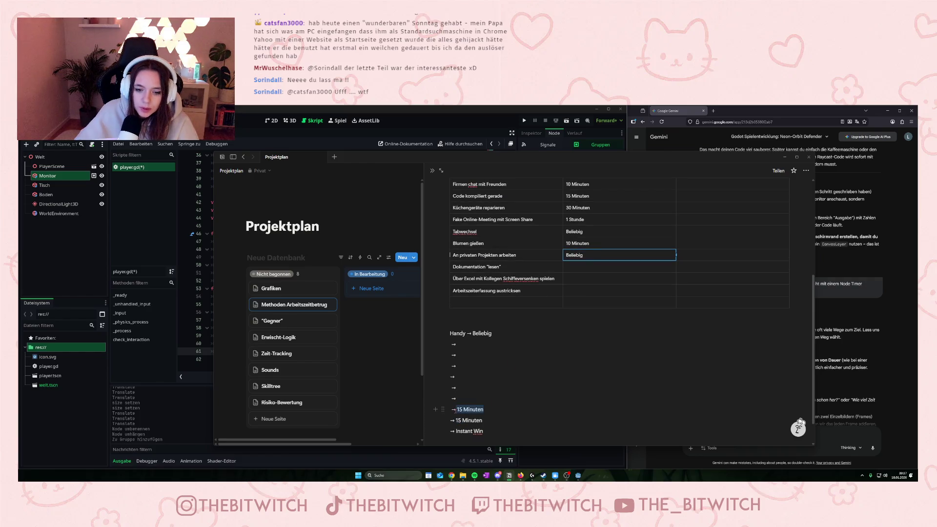
{"action": "key", "text": "ctrl+x"}
{"action": "left_click", "coordinate": [567, 264]}
{"action": "key", "text": "ctrl+v"}
{"action": "scroll", "coordinate": [485, 420], "scroll_direction": "down", "scroll_amount": 1}
{"action": "key", "text": "ctrl+shift+Left"}
{"action": "key", "text": "ctrl+shift+Left"}
{"action": "key", "text": "BackSpace"}
{"action": "key", "text": "ctrl+v"}
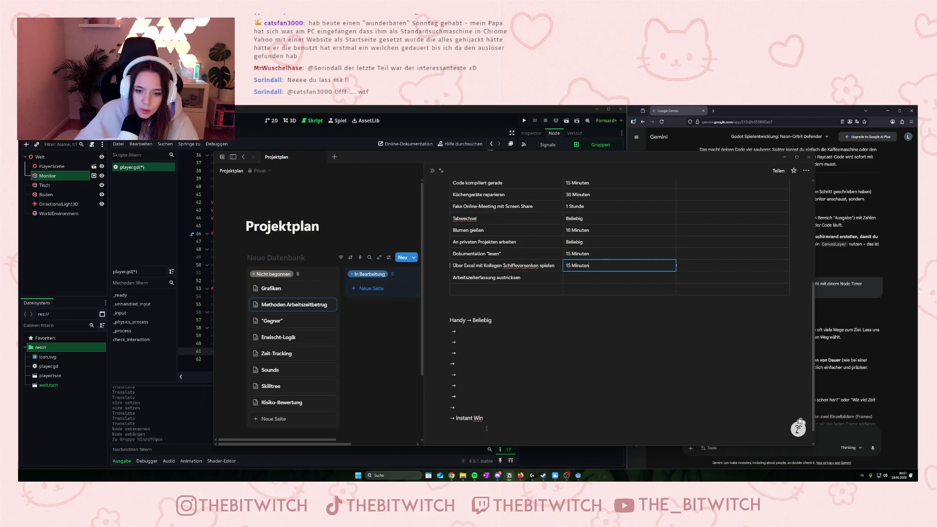
Set Arbeitszeiterfassung's duration to Instant Win and delete the emptied arrow lines
{"action": "scroll", "coordinate": [483, 414], "scroll_direction": "down", "scroll_amount": 1}
{"action": "left_click_drag", "start_coordinate": [483, 408], "coordinate": [453, 411]}
{"action": "key", "text": "ctrl+x"}
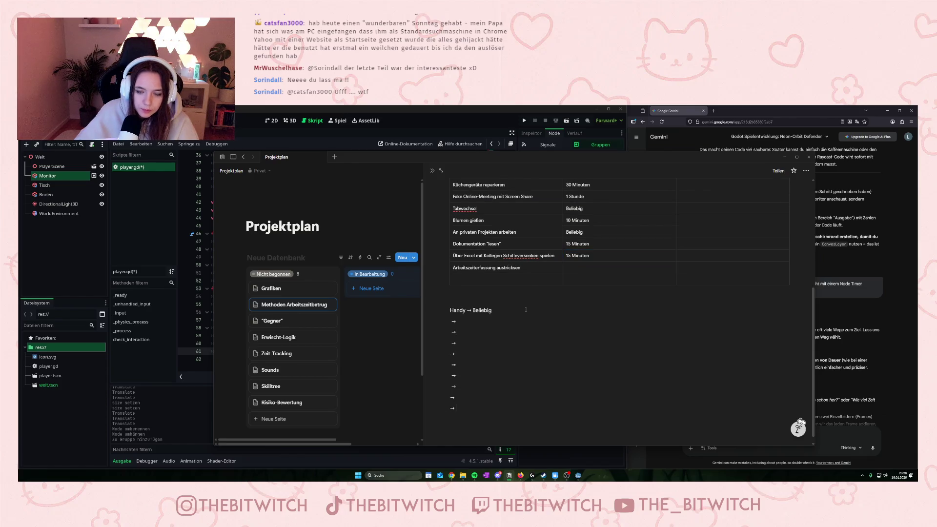
{"action": "left_click", "coordinate": [577, 265]}
{"action": "key", "text": "ctrl+v"}
{"action": "left_click_drag", "start_coordinate": [458, 410], "coordinate": [438, 322]}
{"action": "key", "text": "BackSpace"}
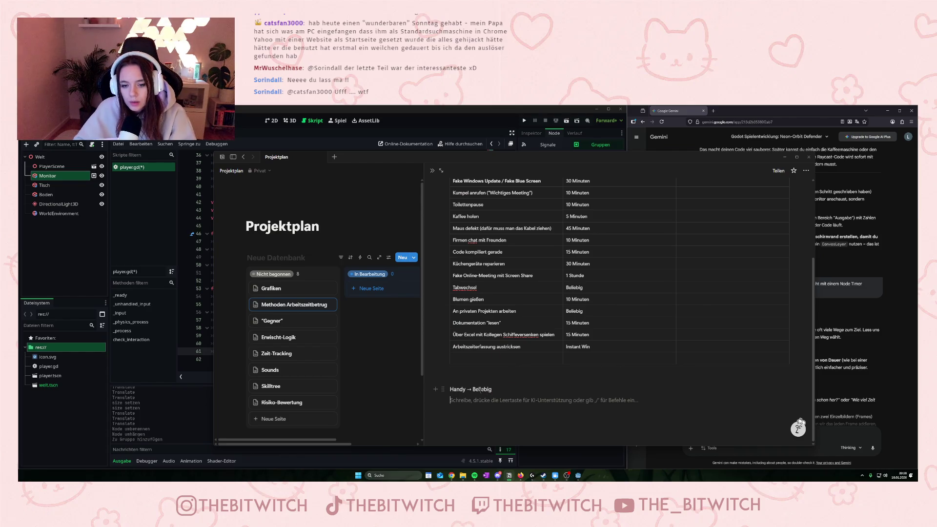
Turn the leftover Handy → Beliebig line into a new Handy table row with duration Beliebig
{"action": "key", "text": "shift+Home"}
{"action": "key", "text": "ctrl+x"}
{"action": "left_click", "coordinate": [500, 359]}
{"action": "key", "text": "ctrl+v"}
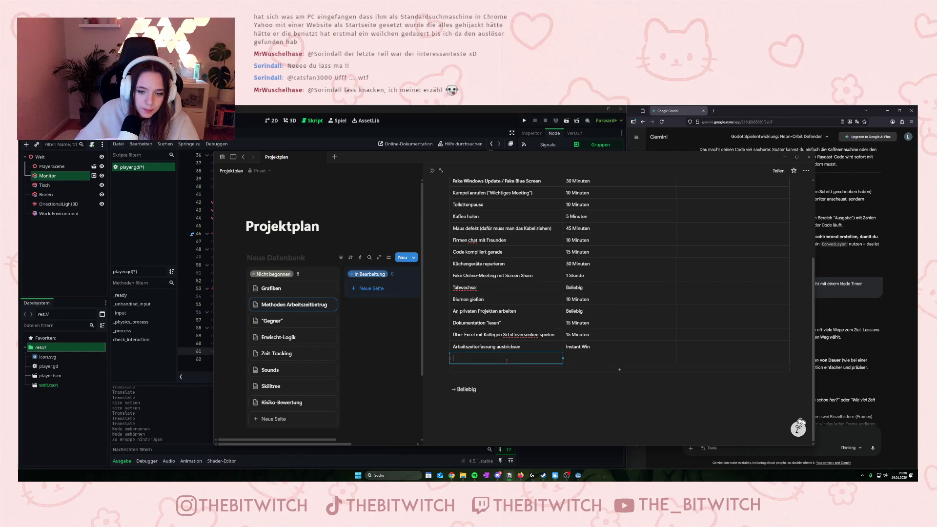
{"action": "double_click", "coordinate": [465, 389]}
{"action": "key", "text": "BackSpace"}
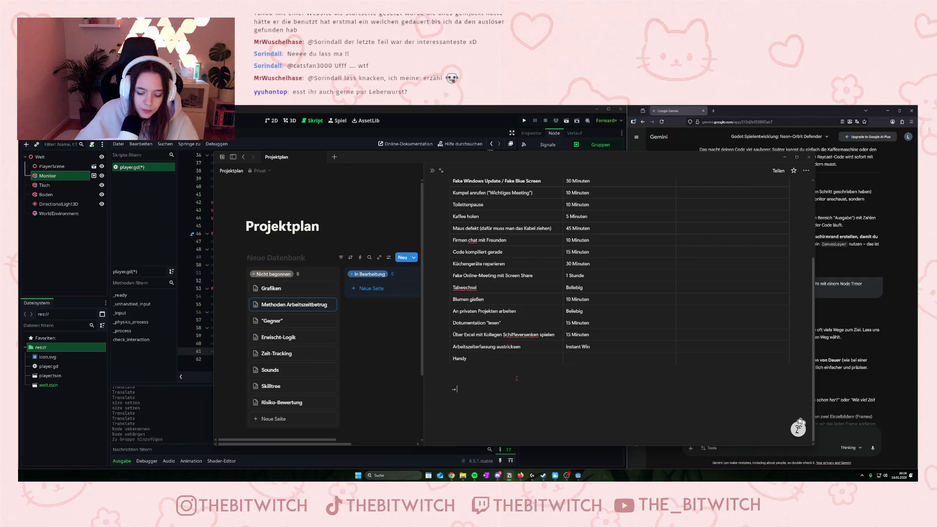
{"action": "left_click", "coordinate": [572, 361]}
{"action": "type", "text": "Beliebig"}
Rate Arbeitszeiterfassung austricksen as Insane and Handy as Schwer in the Risiko column
{"action": "left_click", "coordinate": [733, 347]}
{"action": "type", "text": "Insane"}
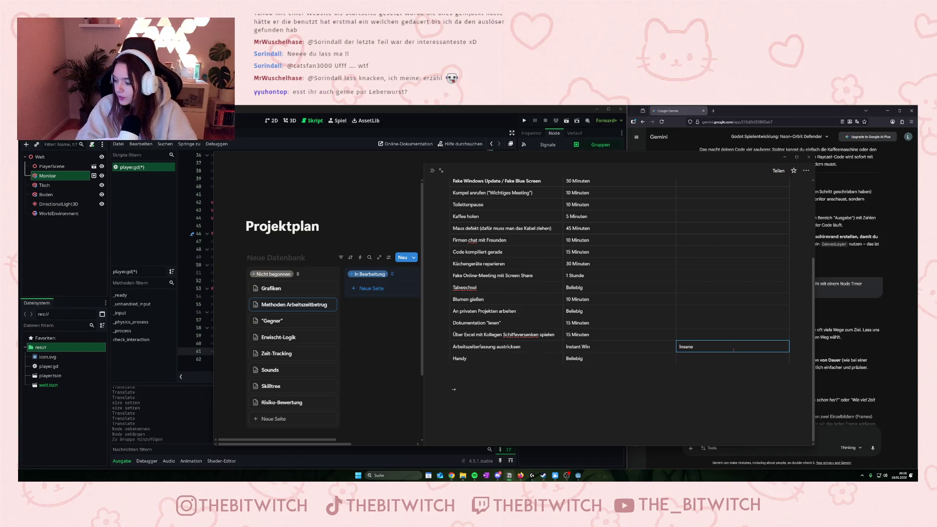
{"action": "left_click", "coordinate": [698, 355]}
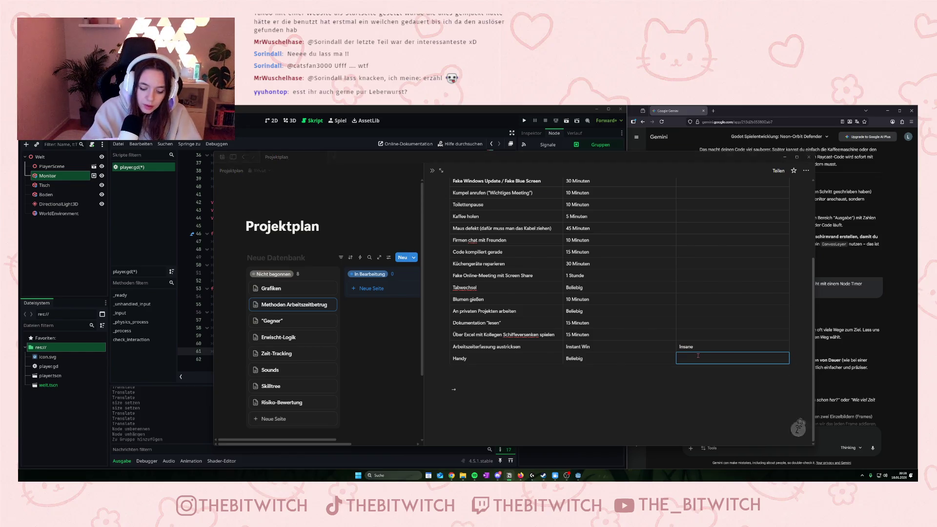
{"action": "type", "text": "S"}
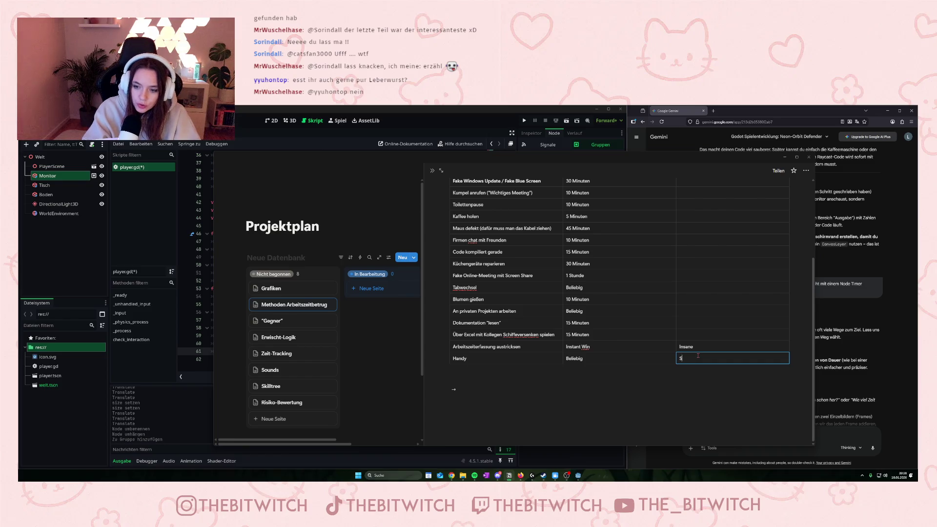
{"action": "type", "text": "chhr"}
{"action": "key", "text": "BackSpace"}
{"action": "key", "text": "BackSpace"}
{"action": "key", "text": "BackSpace"}
{"action": "type", "text": "cher"}
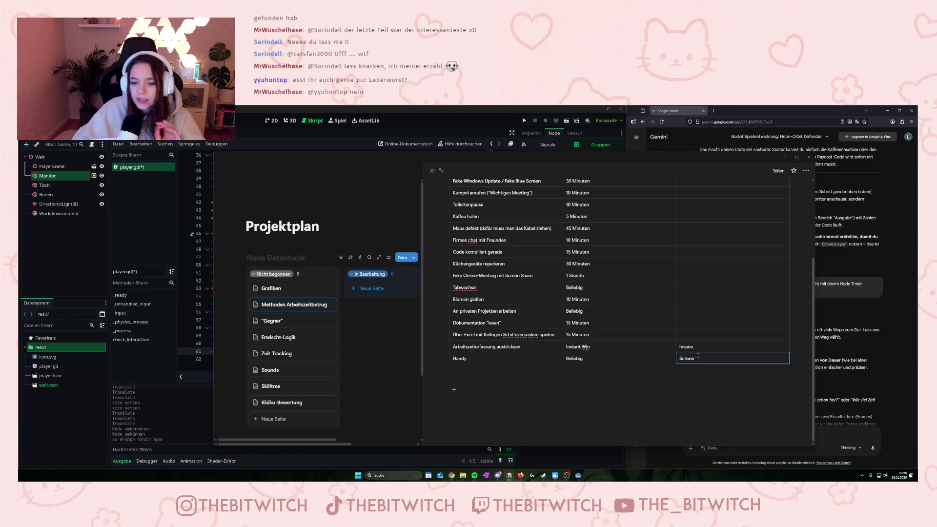
{"action": "left_click", "coordinate": [281, 384]}
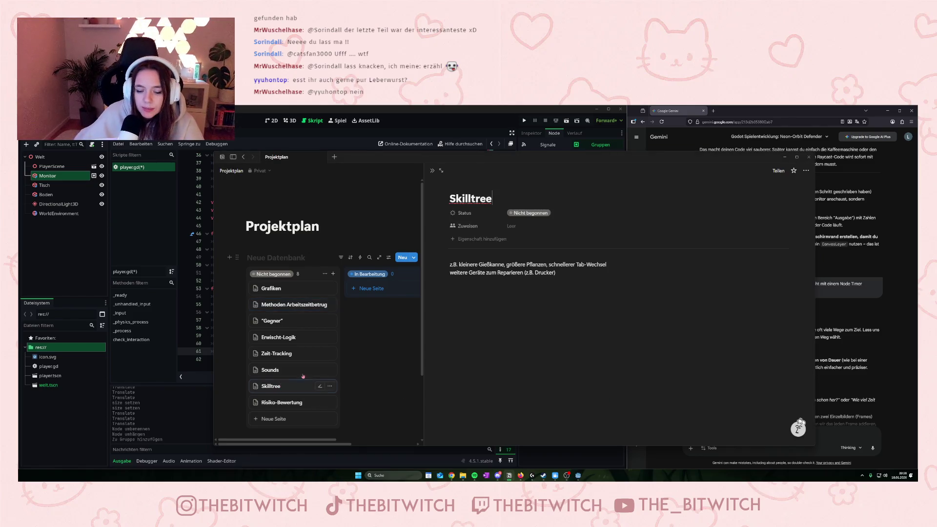
Write 'Hacking als Skill → schaltet Arbeitszeiterfassung austricksen frei' on Skilltree, then open Risiko-Bewertung's actions menu
{"action": "left_click", "coordinate": [593, 286]}
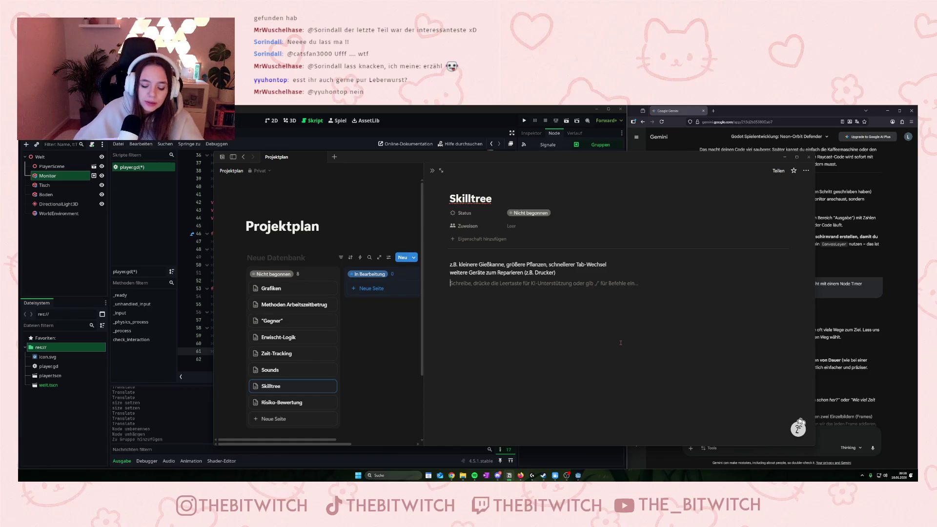
{"action": "type", "text": "Hacking"}
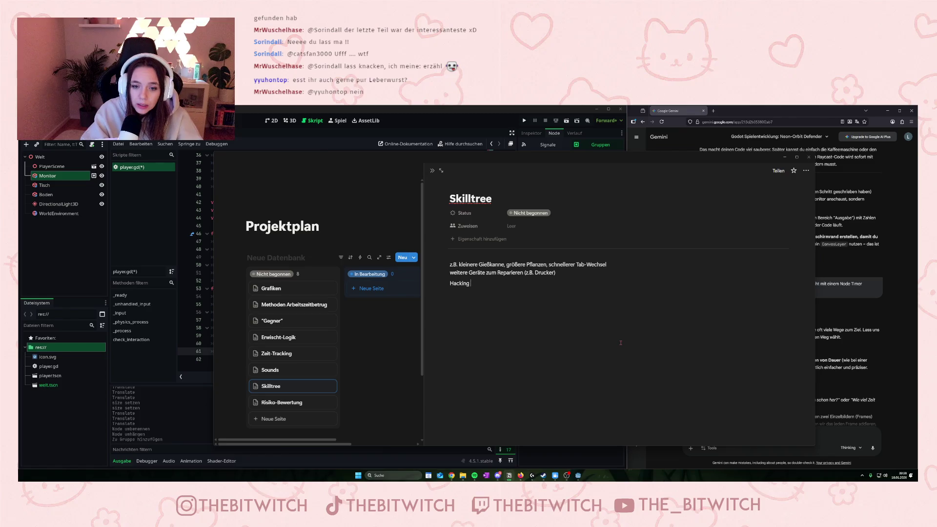
{"action": "type", "text": " als Skill mi"}
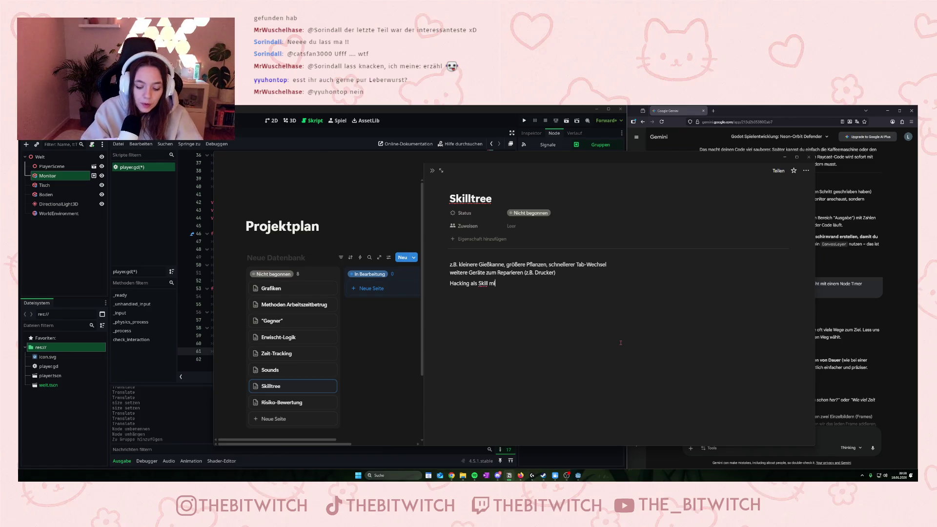
{"action": "key", "text": "BackSpace"}
{"action": "key", "text": "BackSpace"}
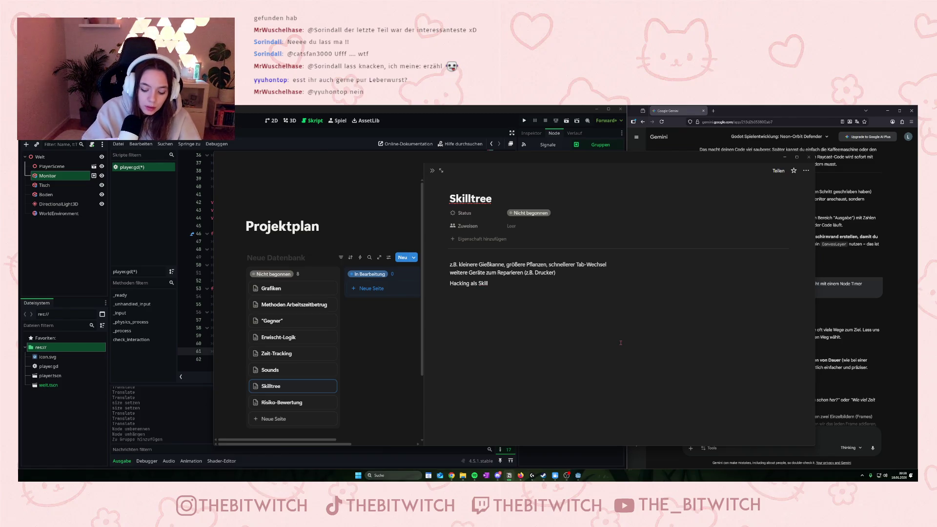
{"action": "type", "text": "→schaltet"}
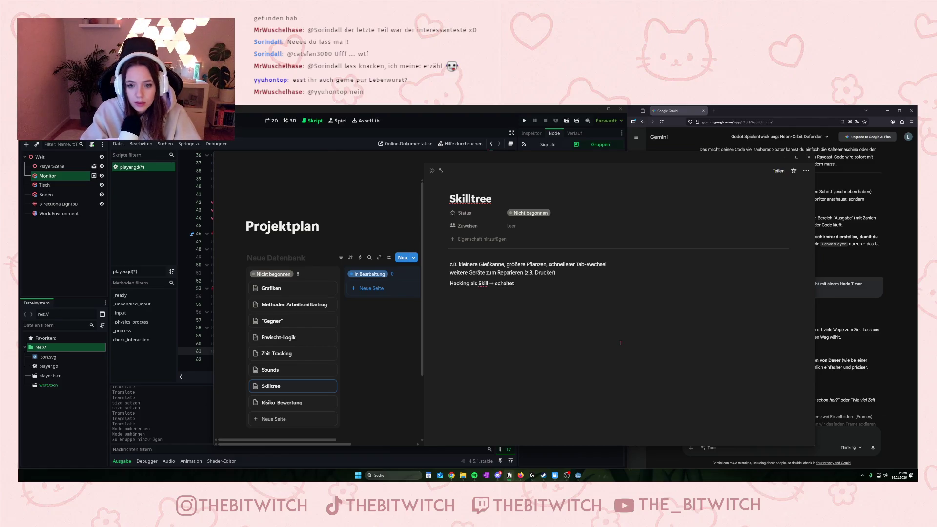
{"action": "type", "text": " Arbeitszeite"}
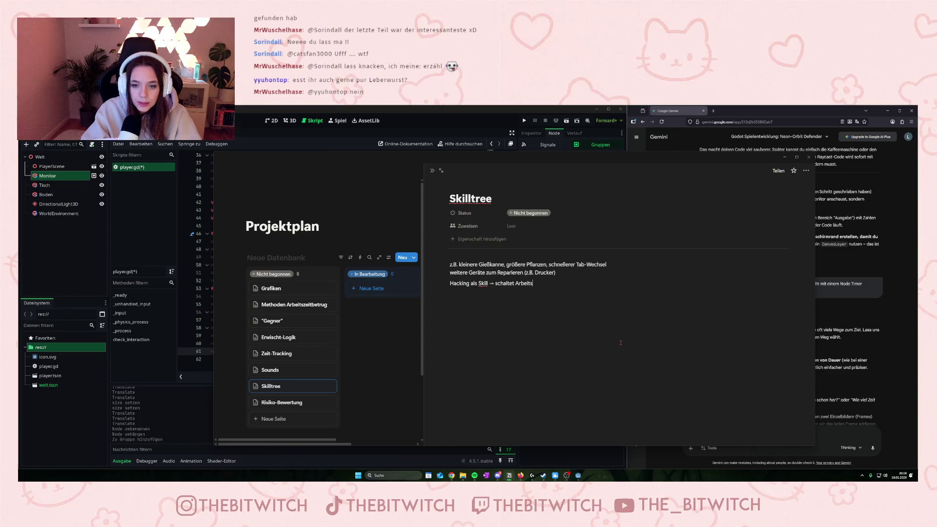
{"action": "type", "text": "rfassu"}
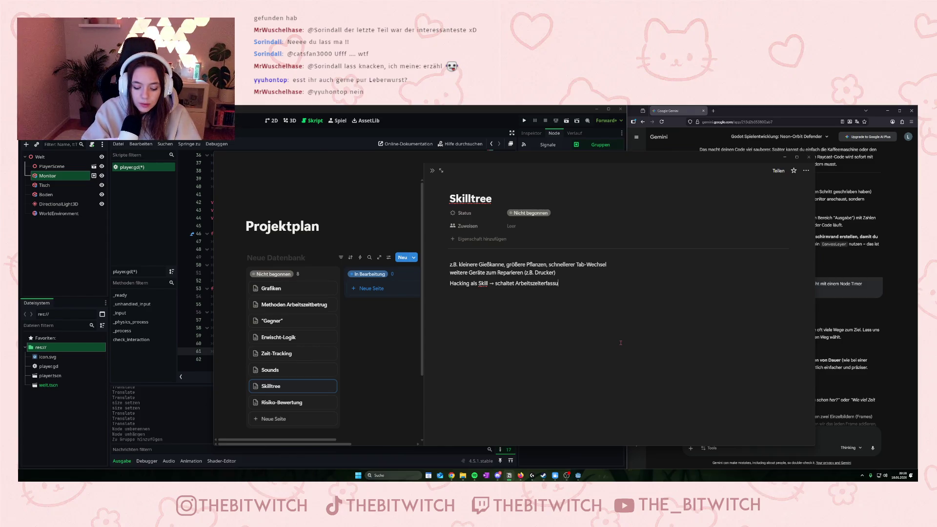
{"action": "type", "text": "ng austricksen"}
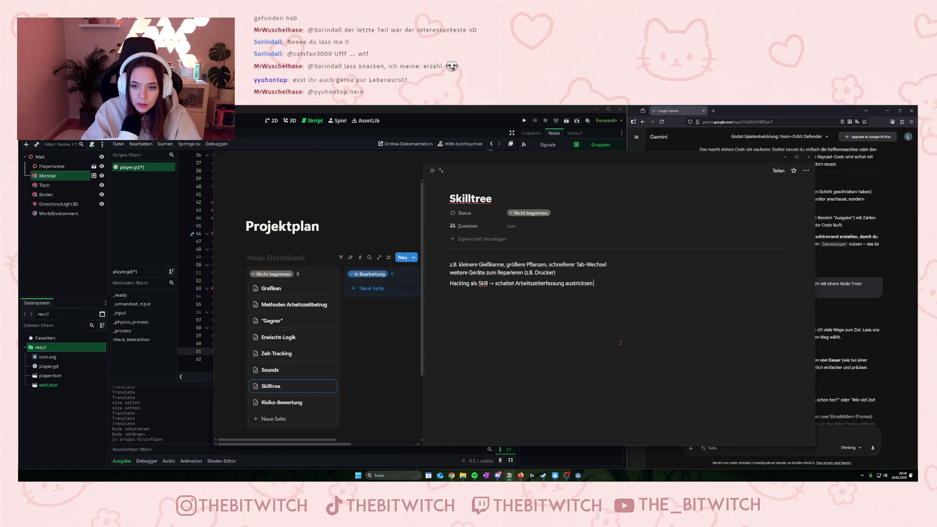
{"action": "type", "text": " frei"}
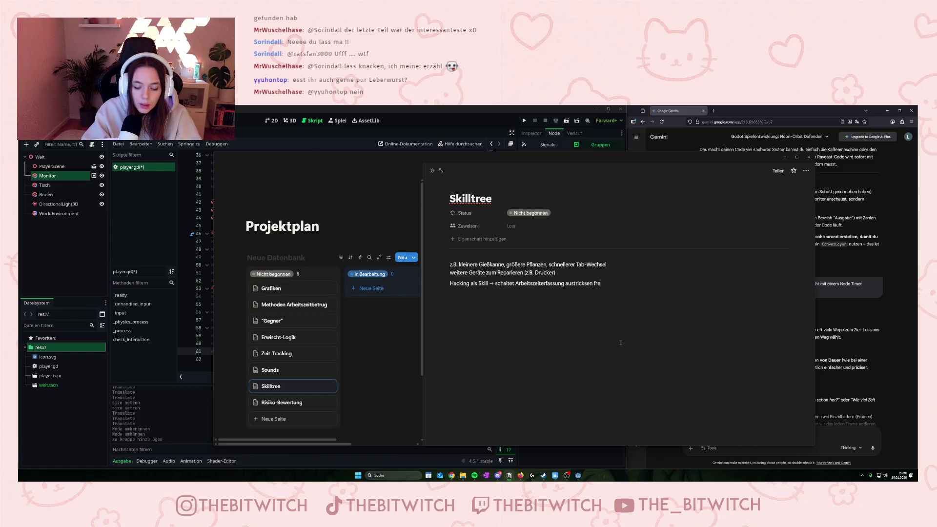
{"action": "left_click", "coordinate": [298, 403]}
{"action": "left_click", "coordinate": [329, 401]}
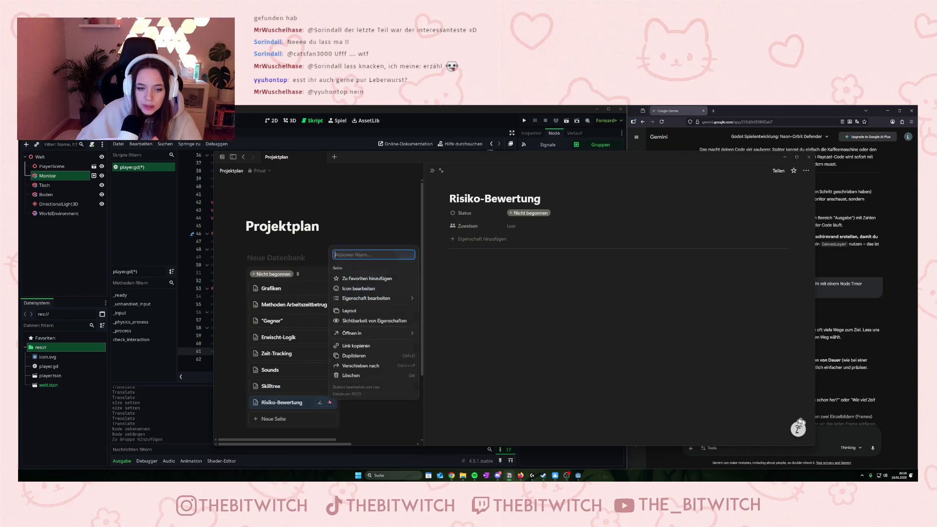
Trash the Risiko-Bewertung page and delete the leftover arrow line below the Methoden Arbeitszeitbetrug table
{"action": "left_click", "coordinate": [350, 375]}
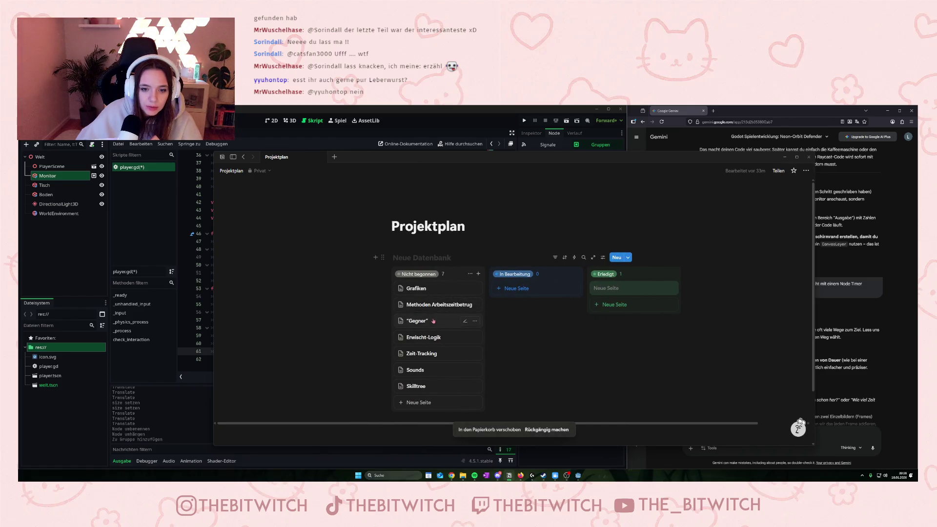
{"action": "left_click", "coordinate": [426, 305]}
{"action": "scroll", "coordinate": [651, 360], "scroll_direction": "down", "scroll_amount": 5}
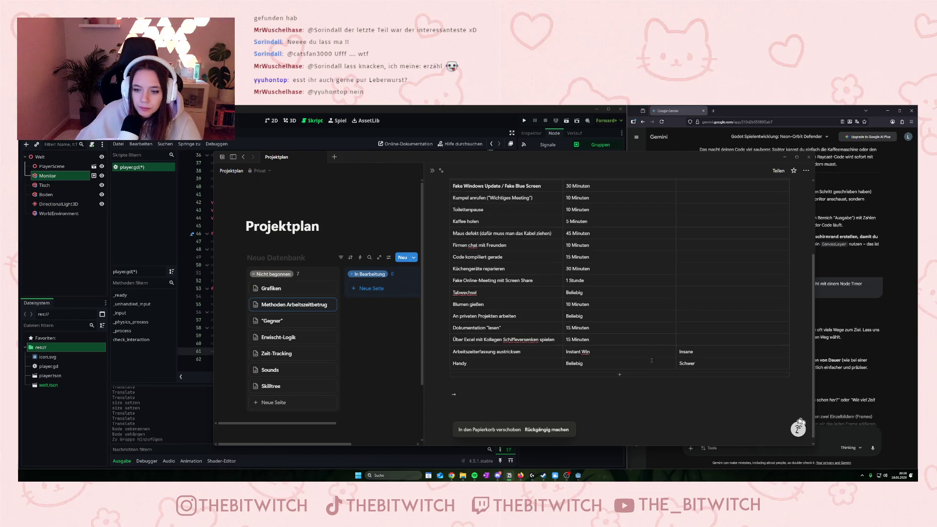
{"action": "key", "text": "BackSpace"}
{"action": "key", "text": "BackSpace"}
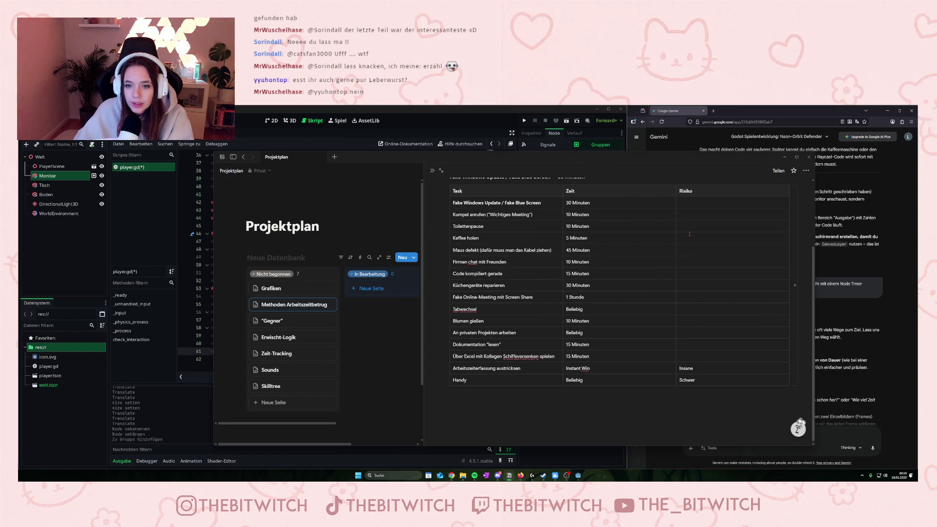
Rate Tabwechsel and An privaten Projekten arbeiten as Schwer
{"action": "left_click", "coordinate": [687, 307]}
{"action": "type", "text": "Schwer"}
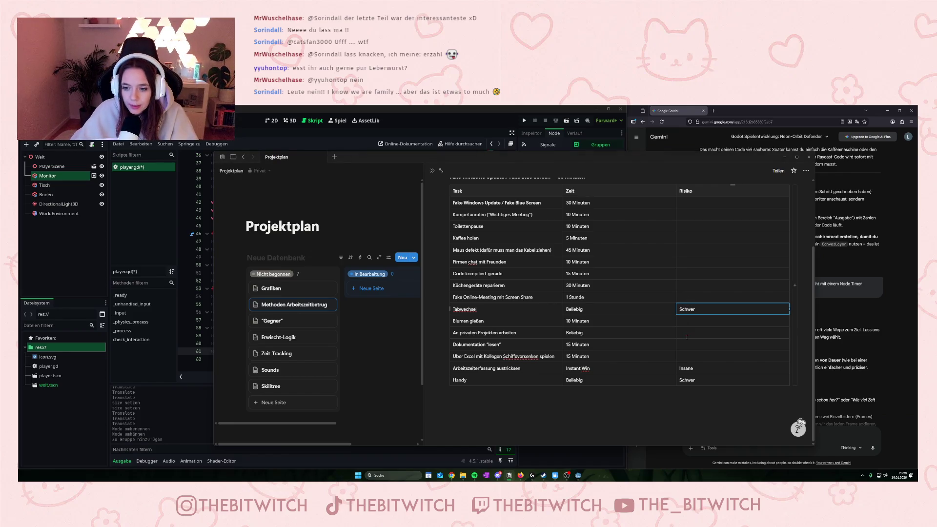
{"action": "left_click", "coordinate": [688, 332]}
{"action": "type", "text": "Schwer"}
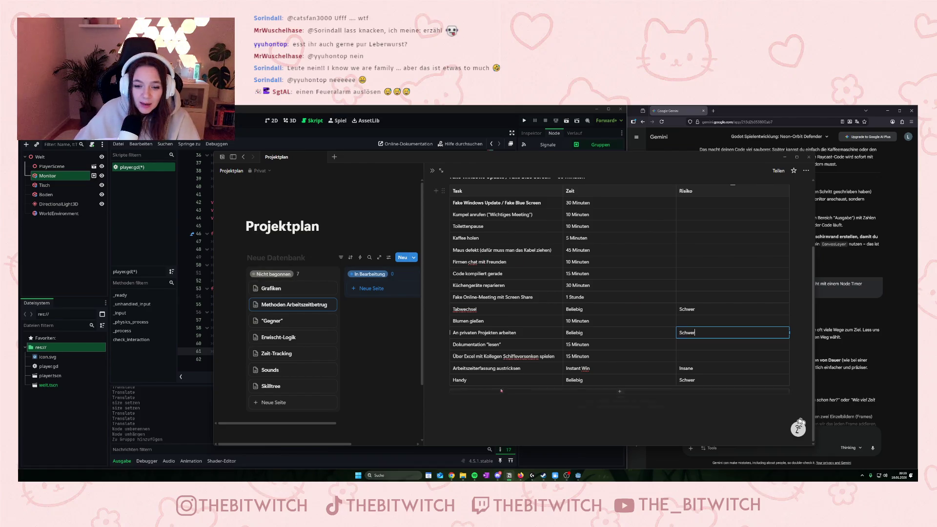
Add a row 'Einen Feueralarm auslösen' with Risiko Schwer and Zeit 3 Stunden
{"action": "left_click", "coordinate": [573, 393]}
{"action": "type", "text": "Einen Feuer"}
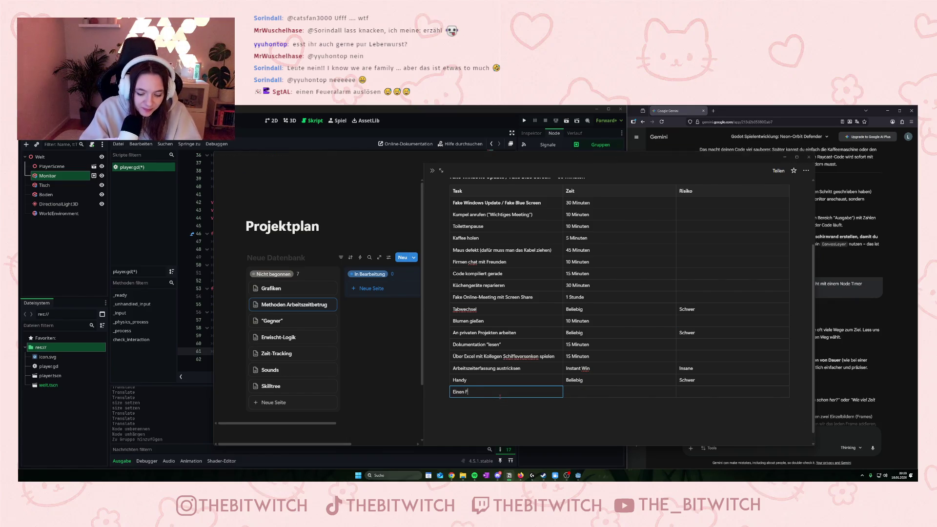
{"action": "type", "text": "alarm auslösen"}
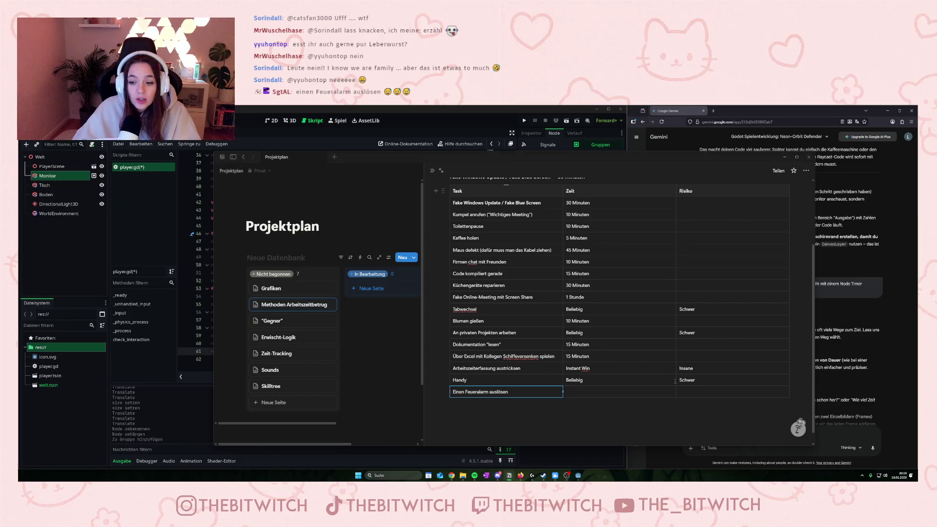
{"action": "left_click", "coordinate": [706, 392]}
{"action": "type", "text": "Schwer"}
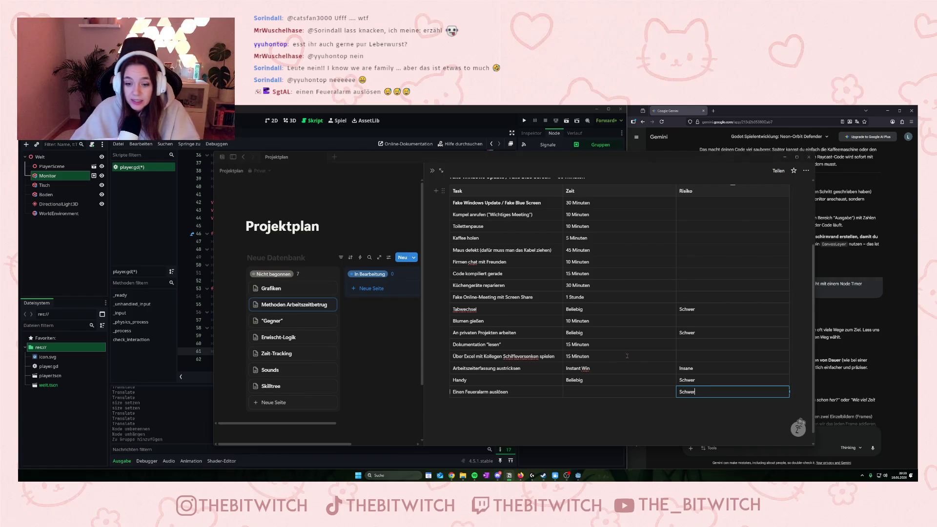
{"action": "left_click", "coordinate": [600, 393]}
{"action": "type", "text": "3 Stunden"}
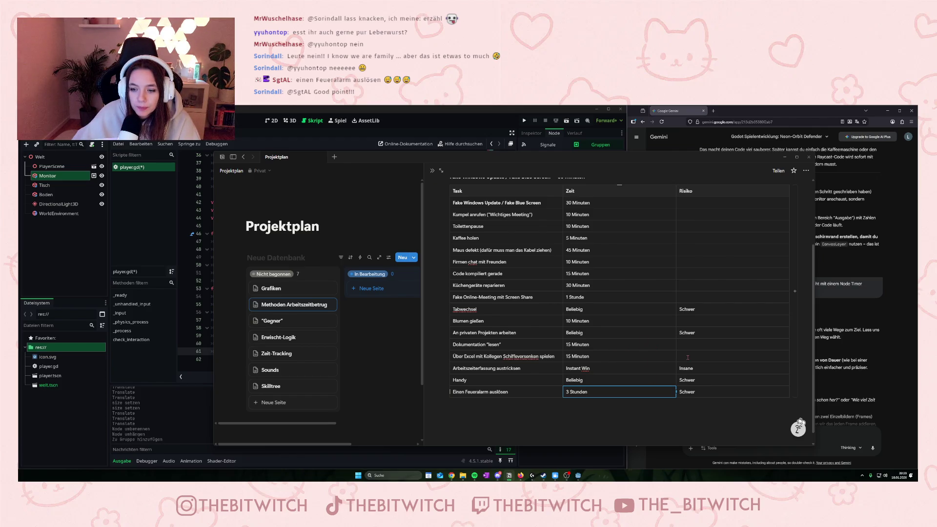
Rate Über Excel Mittel, Dokumentation Leicht, and Blumen gießen 'Leicht (wird je nach Häufigkeit schwieriger)'
{"action": "left_click", "coordinate": [687, 357]}
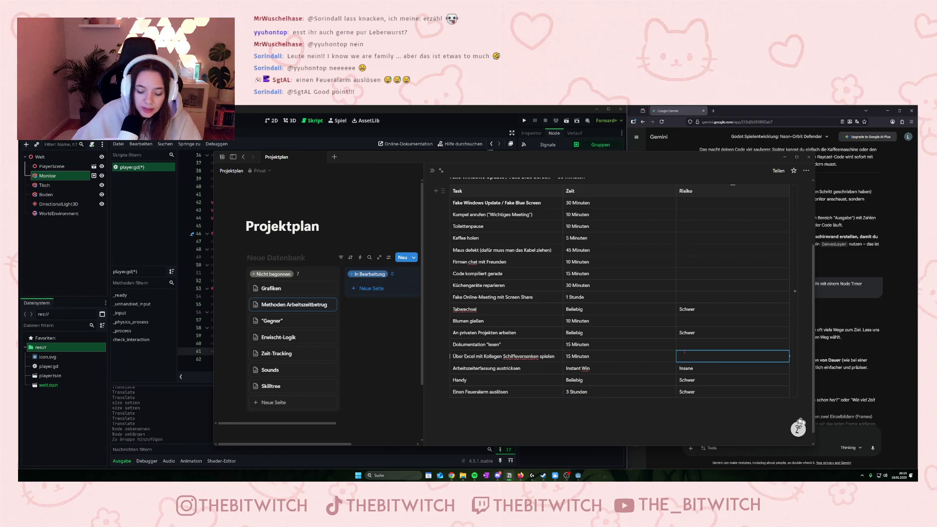
{"action": "type", "text": "Mittel"}
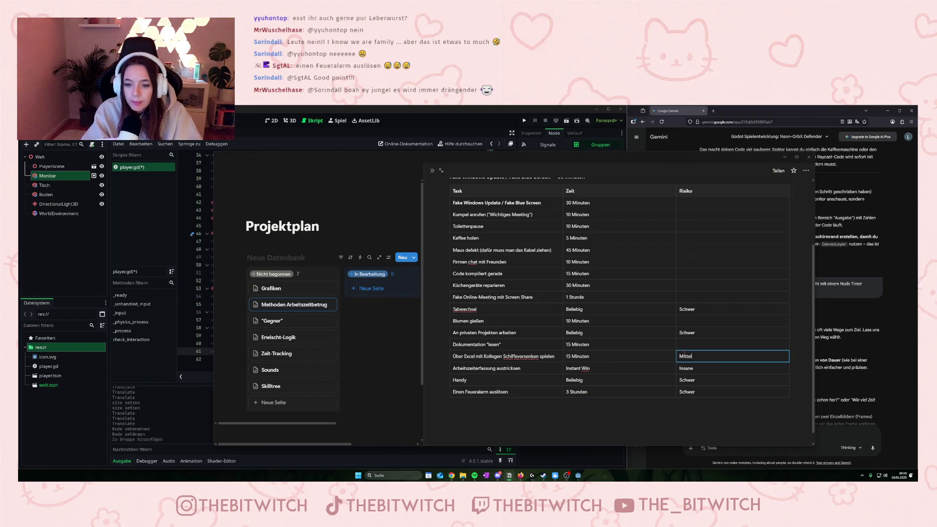
{"action": "left_click", "coordinate": [695, 342]}
{"action": "type", "text": "Le"}
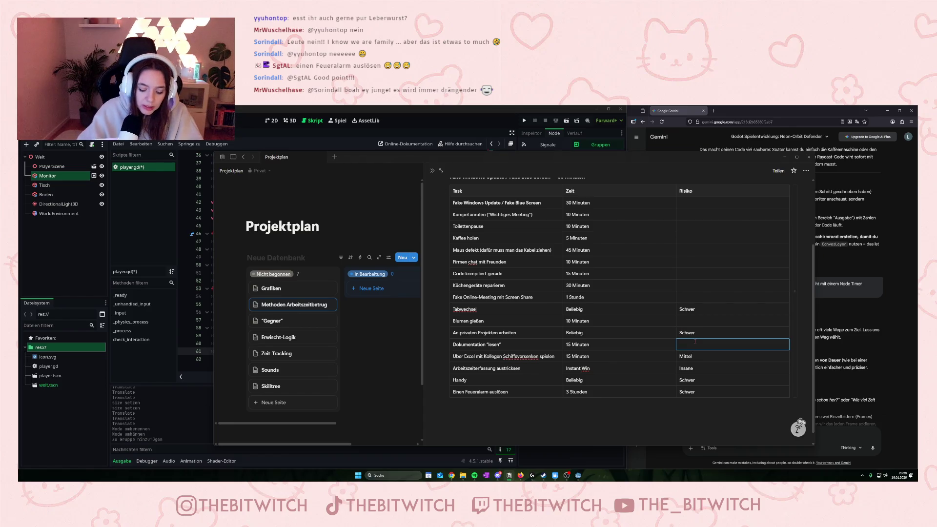
{"action": "type", "text": "icht"}
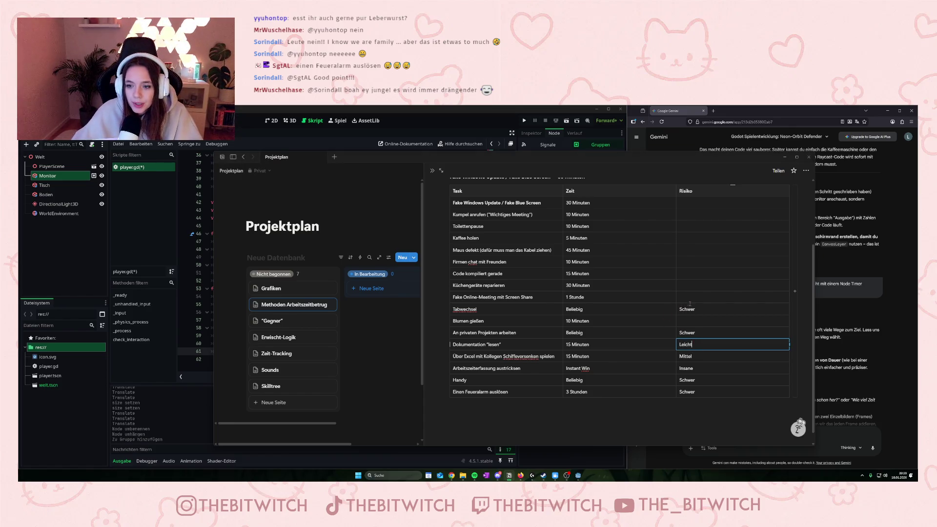
{"action": "left_click", "coordinate": [689, 323]}
{"action": "type", "text": "Leicht (w"}
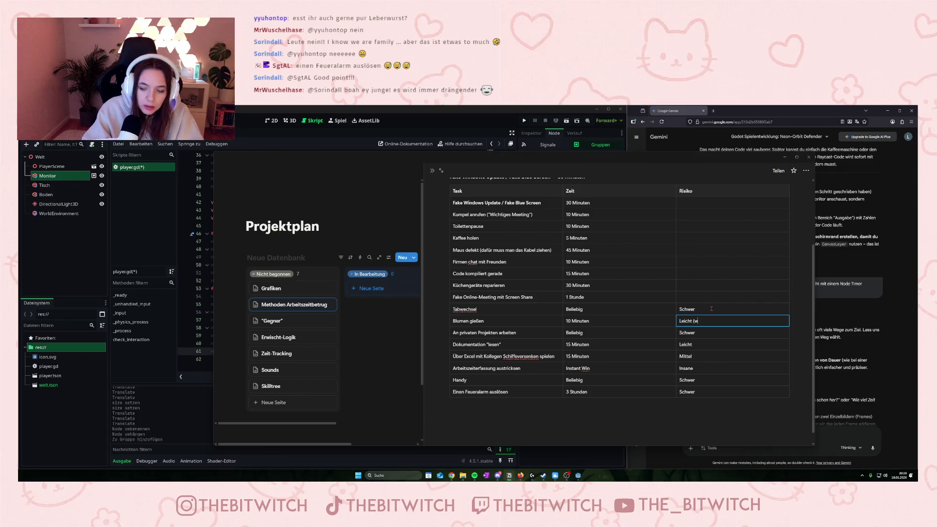
{"action": "type", "text": "ird je nach Häufigkeit s"}
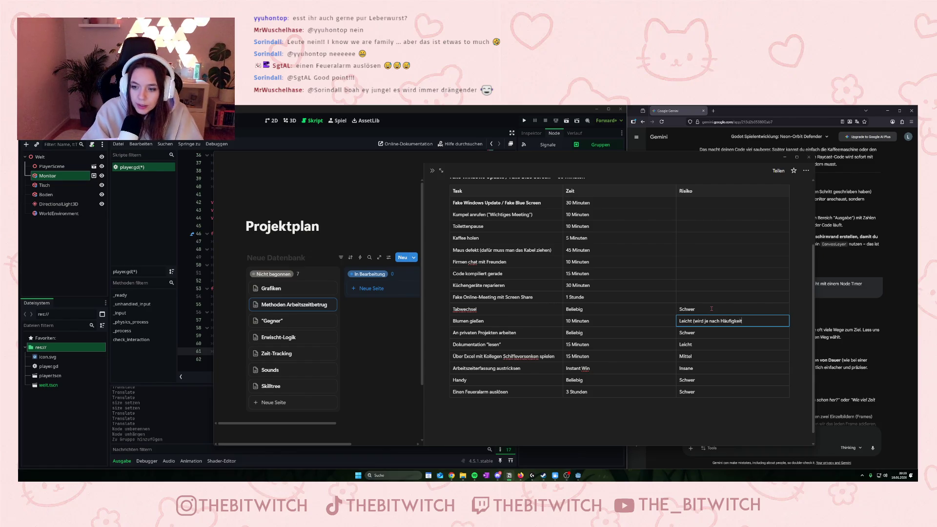
{"action": "type", "text": "chwier"}
{"action": "key", "text": "BackSpace"}
{"action": "key", "text": "BackSpace"}
{"action": "type", "text": "ieriger"}
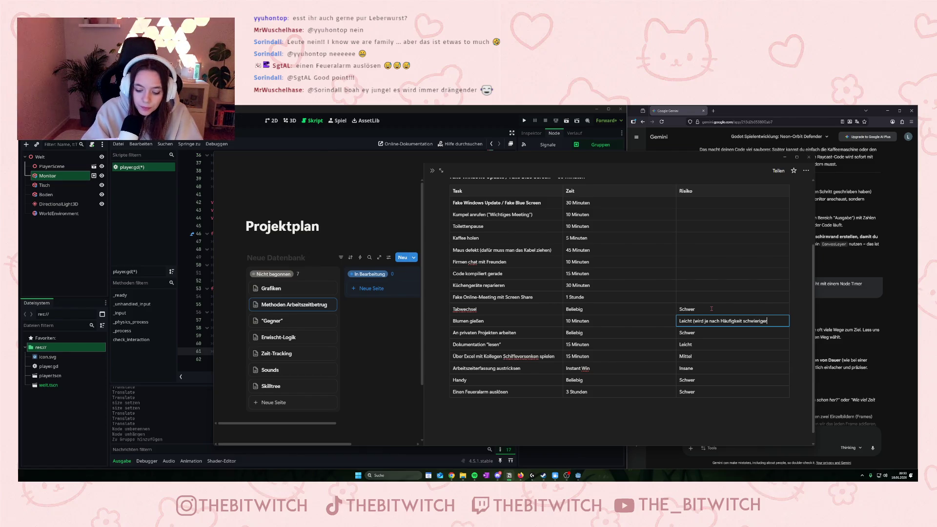
{"action": "type", "text": ")"}
{"action": "key", "text": "ctrl+shift+Left"}
{"action": "key", "text": "ctrl+shift+Left"}
{"action": "key", "text": "ctrl+shift+Left"}
{"action": "key", "text": "ctrl+c"}
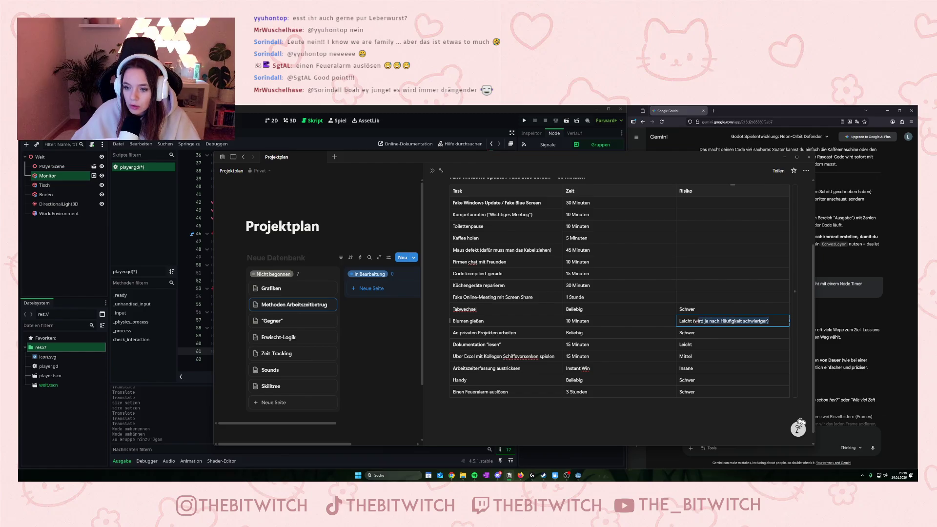
Add the Häufigkeit note to Dokumentation's rating and give Fake Online-Meeting the same Leicht rating
{"action": "left_click", "coordinate": [702, 382]}
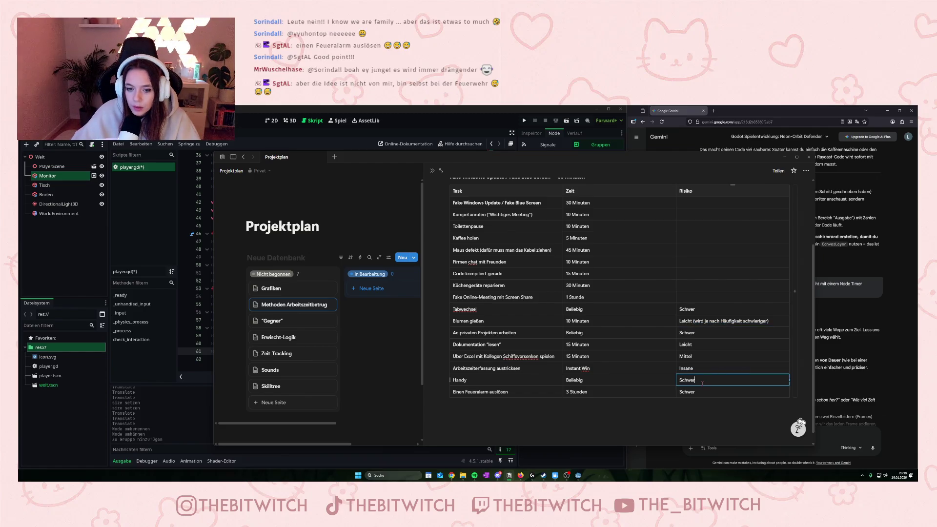
{"action": "left_click", "coordinate": [704, 345]}
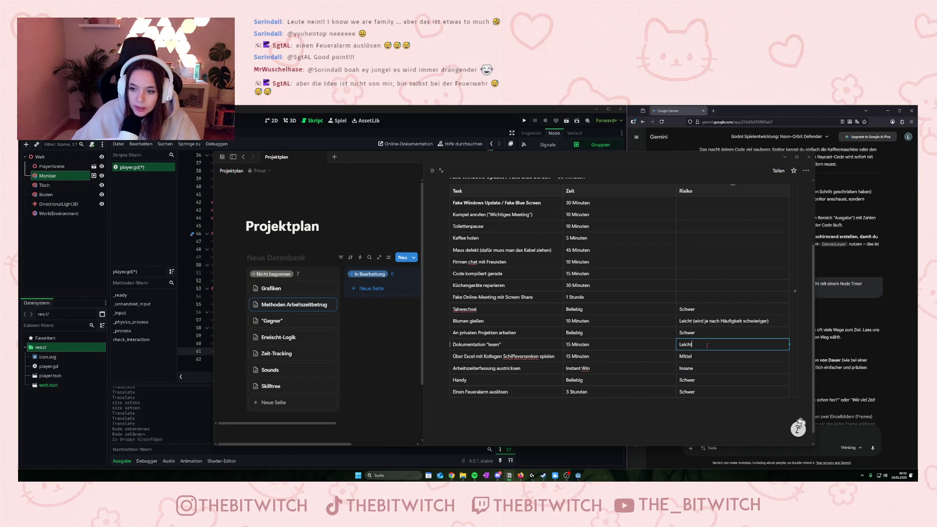
{"action": "key", "text": "ctrl+v"}
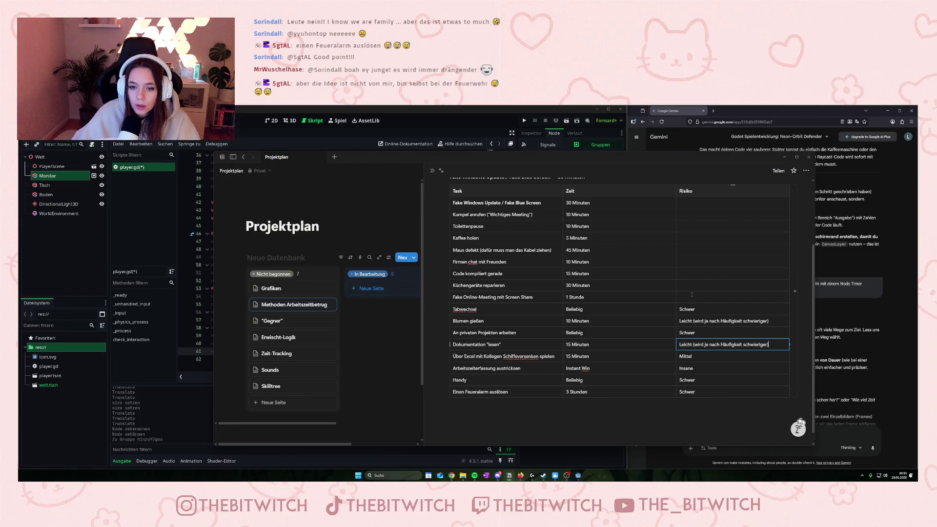
{"action": "left_click", "coordinate": [692, 294]}
{"action": "mouse_move", "coordinate": [769, 320]}
{"action": "left_mouse_down"}
{"action": "mouse_move", "coordinate": [717, 319]}
{"action": "mouse_move", "coordinate": [691, 303]}
{"action": "left_mouse_up"}
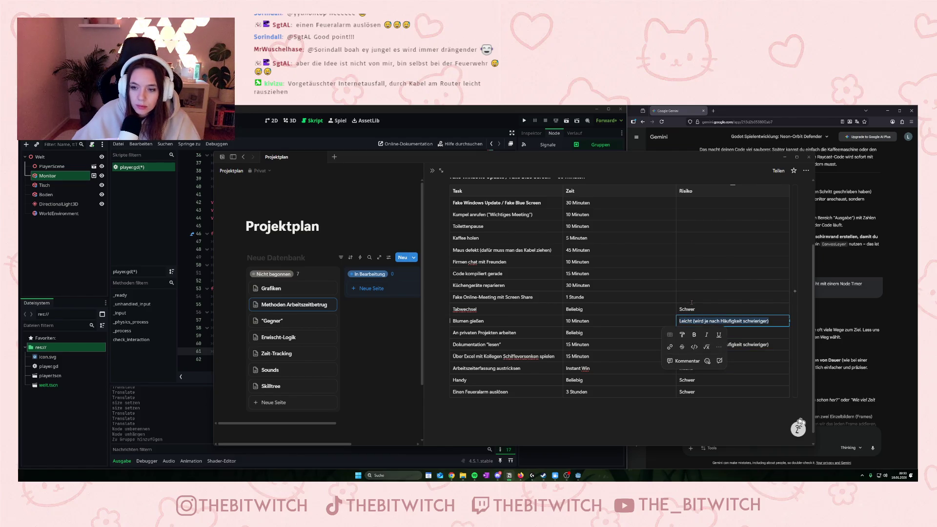
{"action": "key", "text": "ctrl+c"}
{"action": "left_click", "coordinate": [692, 297]}
{"action": "key", "text": "ctrl+v"}
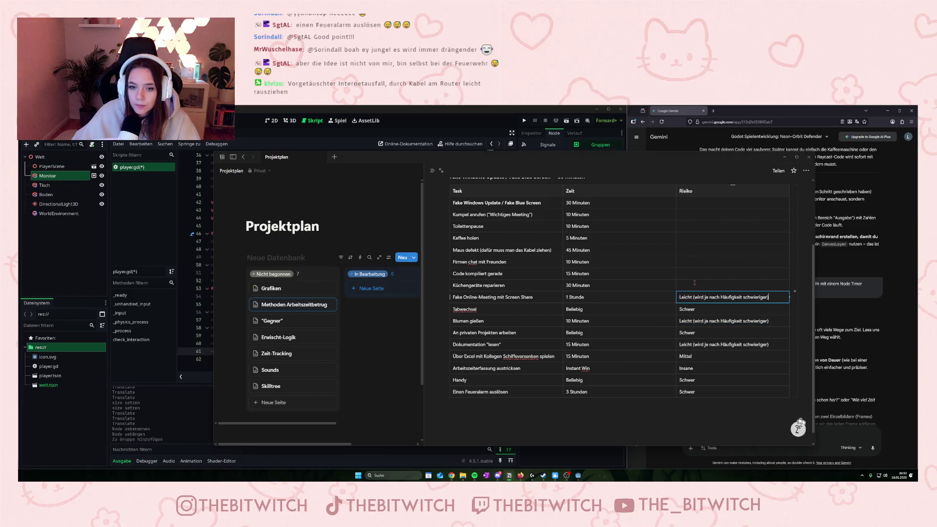
Rate Küchengeräte reparieren Leicht with the note, and Maus defekt 'Schwer (weil 2 Schritte)'
{"action": "left_click", "coordinate": [695, 283]}
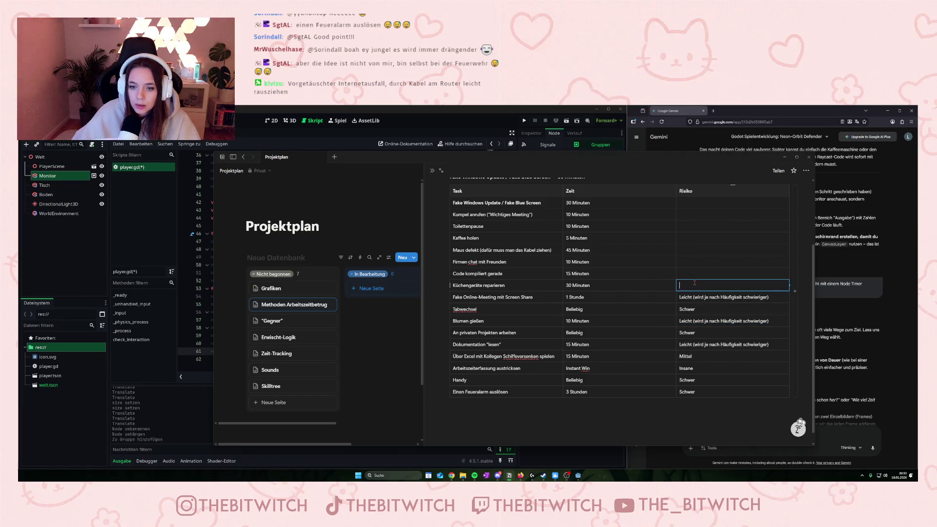
{"action": "key", "text": "ctrl+v"}
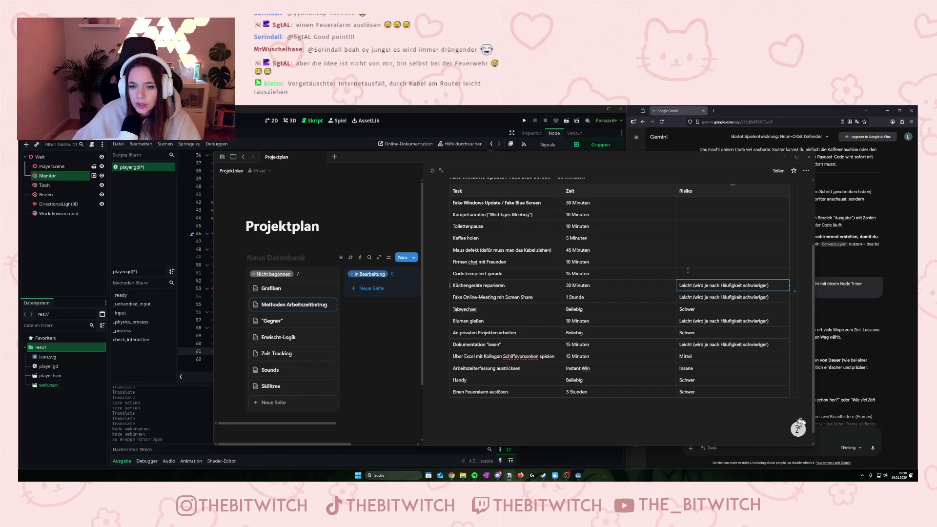
{"action": "left_click", "coordinate": [682, 252]}
{"action": "key", "text": "ctrl+v"}
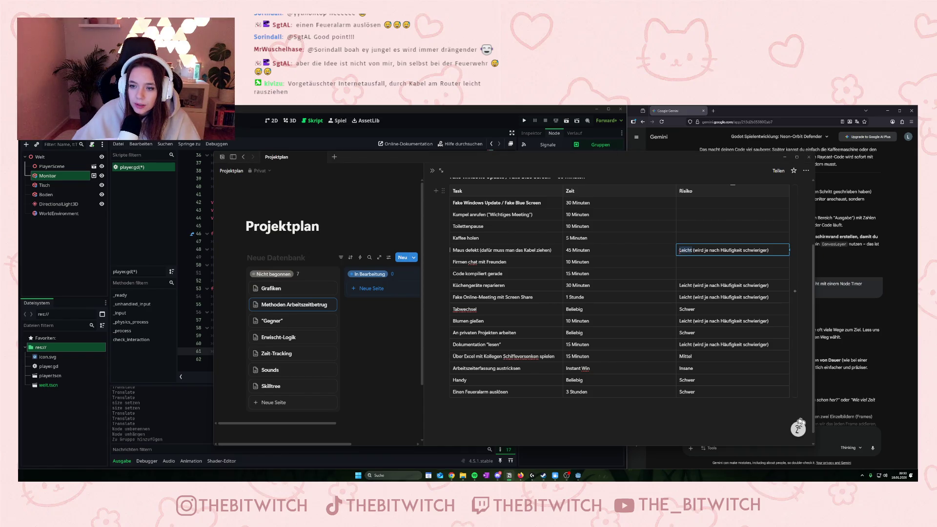
{"action": "type", "text": "Sch"}
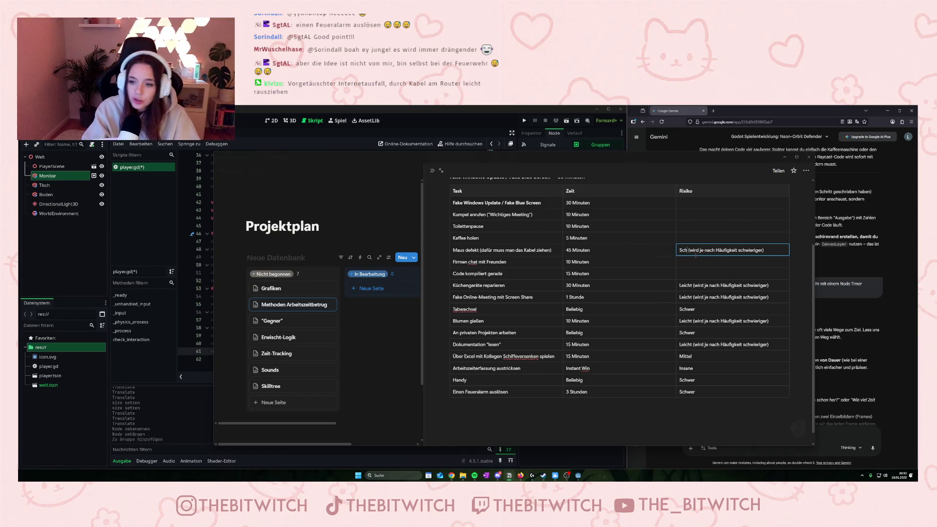
{"action": "type", "text": "wer"}
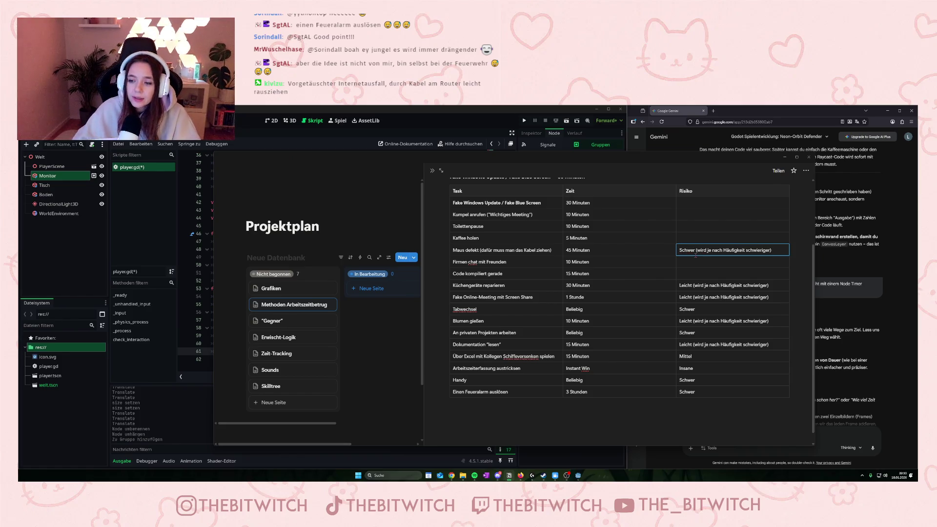
{"action": "left_click_drag", "start_coordinate": [771, 250], "coordinate": [694, 250]}
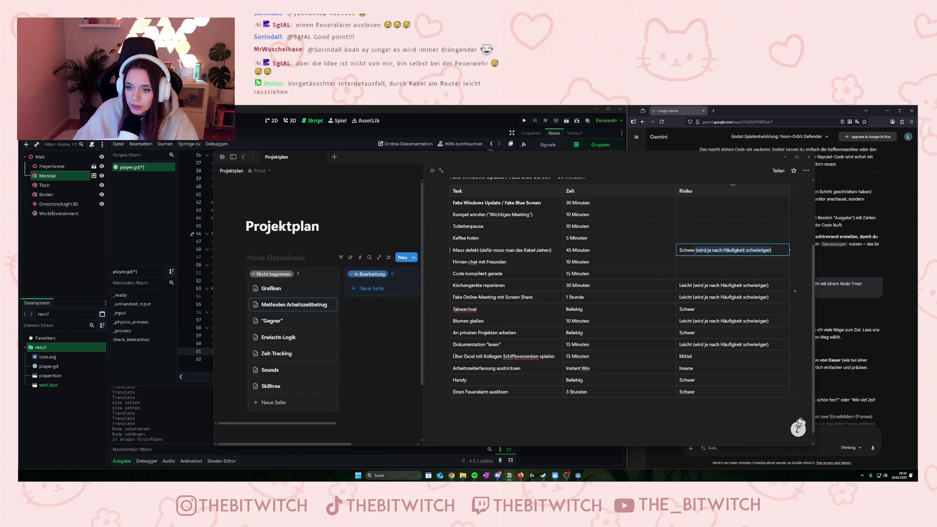
{"action": "key", "text": "BackSpace"}
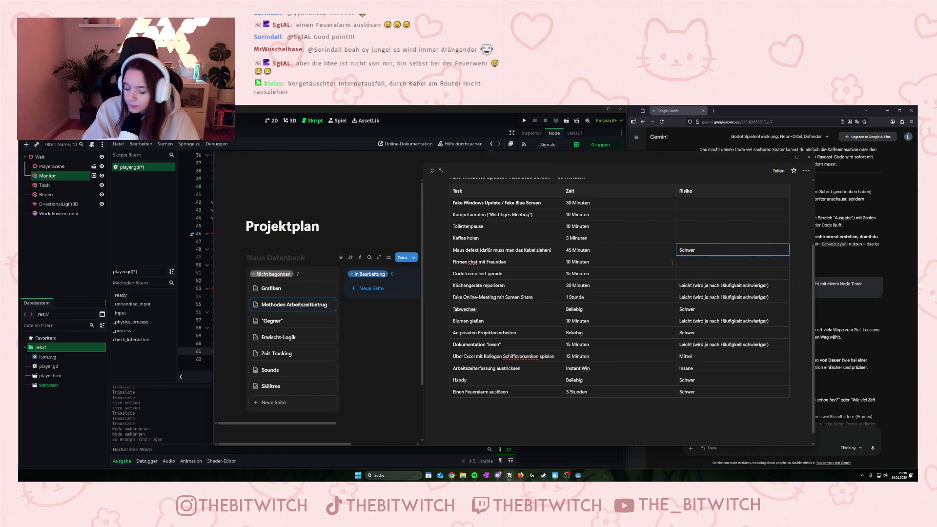
{"action": "type", "text": "(weil 2 Schritte"}
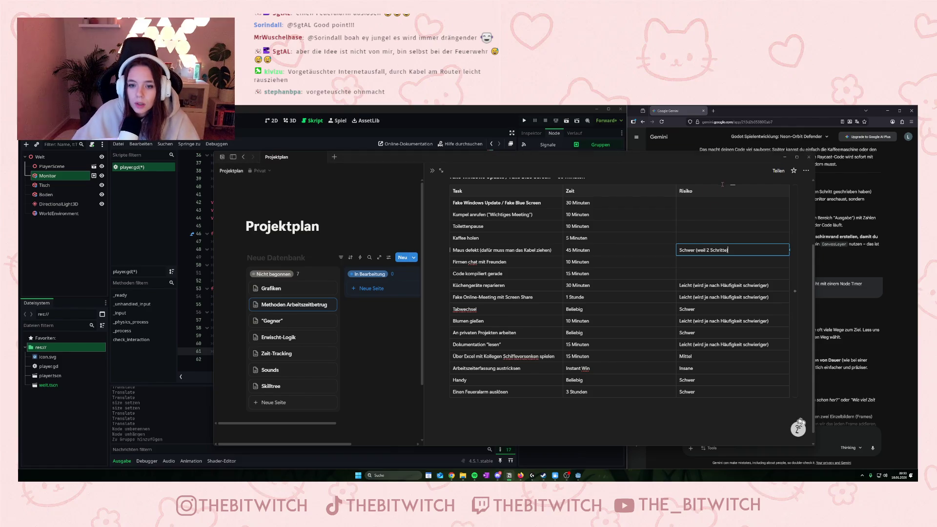
Give Kaffee holen, Toilettenpause and Kumpel anrufen the Leicht rating with its note
{"action": "left_click", "coordinate": [692, 238]}
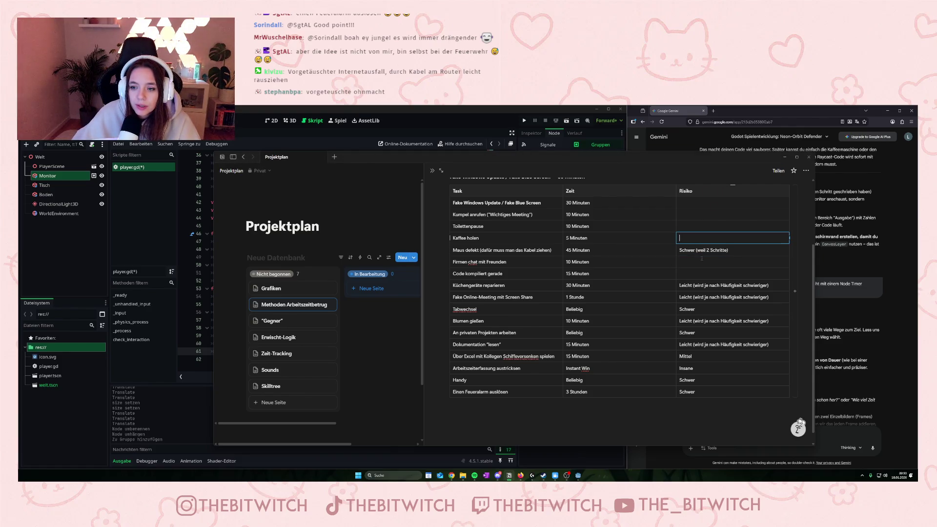
{"action": "left_click", "coordinate": [769, 284]}
{"action": "left_click_drag", "start_coordinate": [769, 284], "coordinate": [679, 285]}
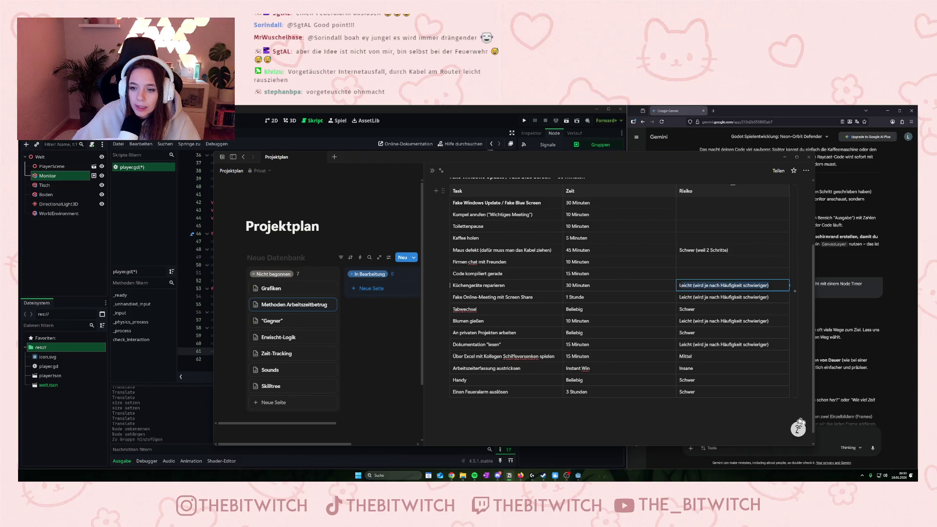
{"action": "left_click", "coordinate": [701, 238]}
{"action": "key", "text": "ctrl+v"}
{"action": "left_click", "coordinate": [698, 226]}
{"action": "key", "text": "ctrl+v"}
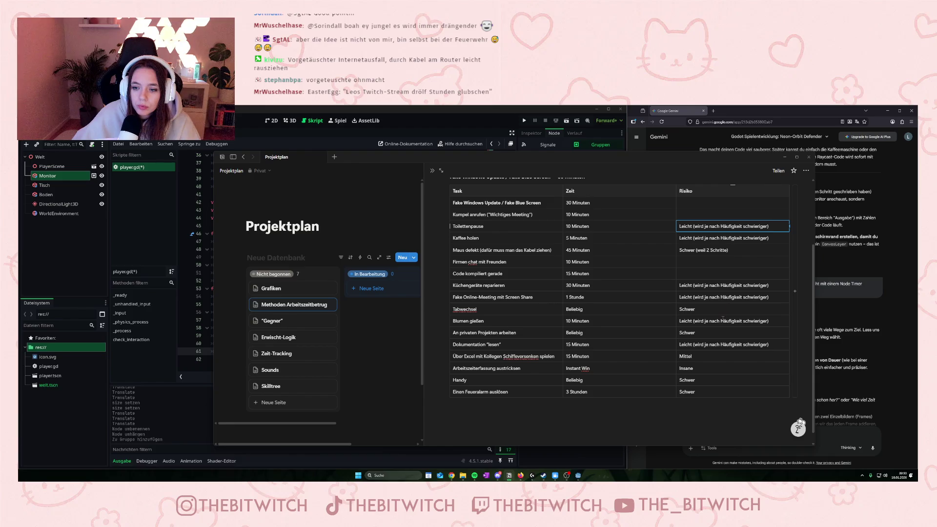
{"action": "left_click", "coordinate": [696, 215]}
{"action": "key", "text": "ctrl+v"}
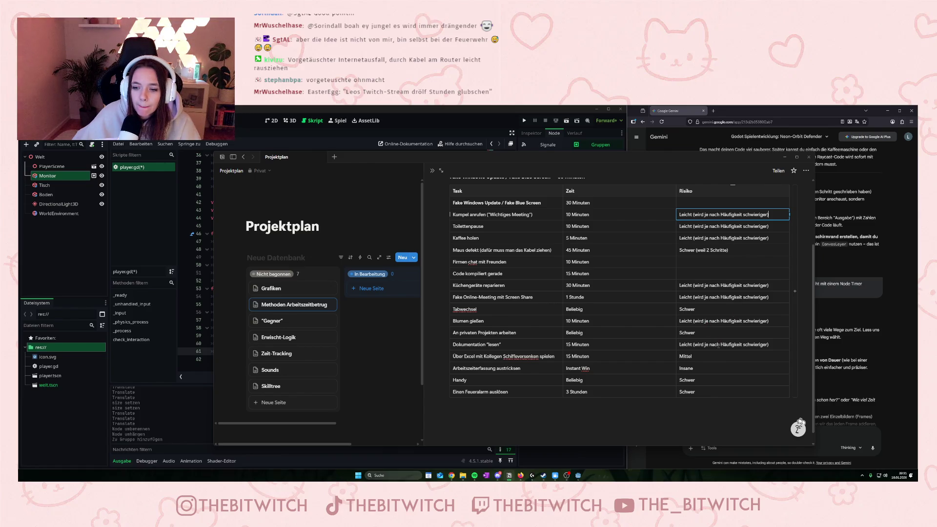
Rate the Fake Windows Update task 'Mittel (nur einmalig)'
{"action": "double_click", "coordinate": [684, 357]}
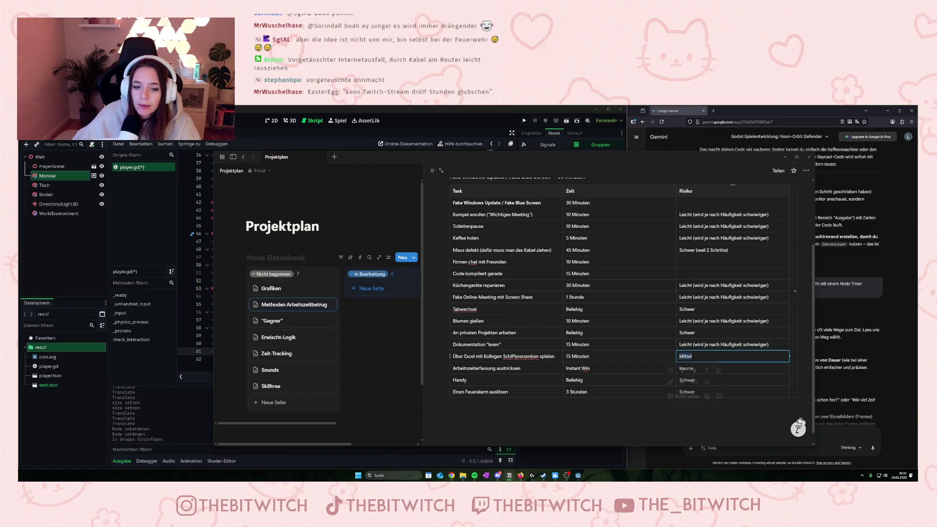
{"action": "key", "text": "Right"}
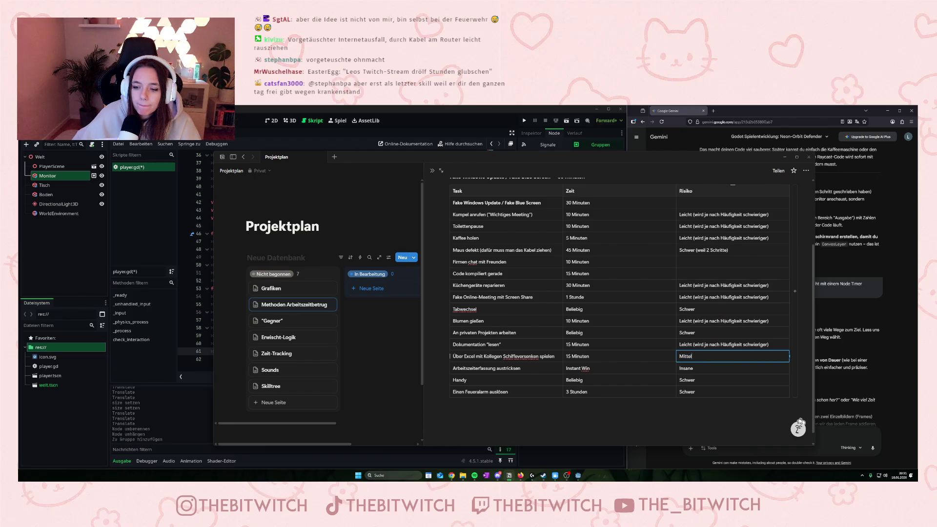
{"action": "double_click", "coordinate": [694, 356]}
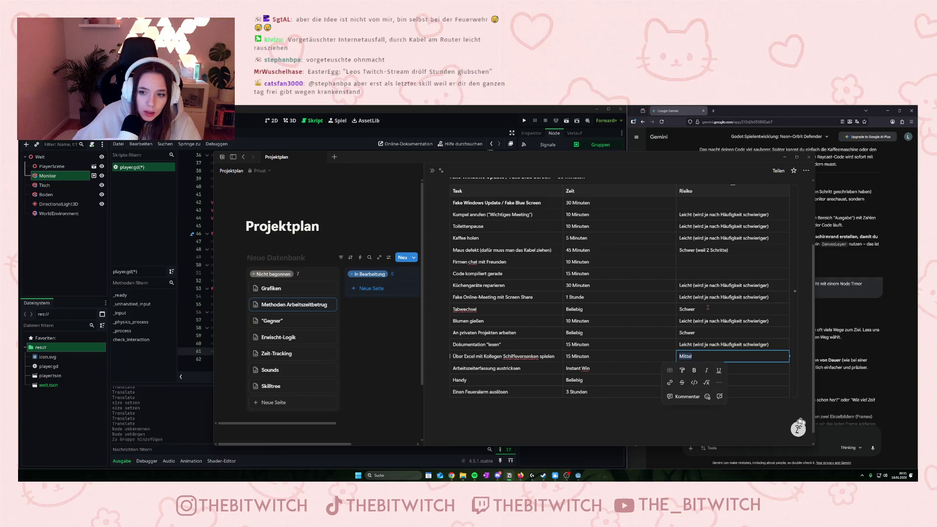
{"action": "left_click", "coordinate": [692, 200]}
{"action": "key", "text": "ctrl+v"}
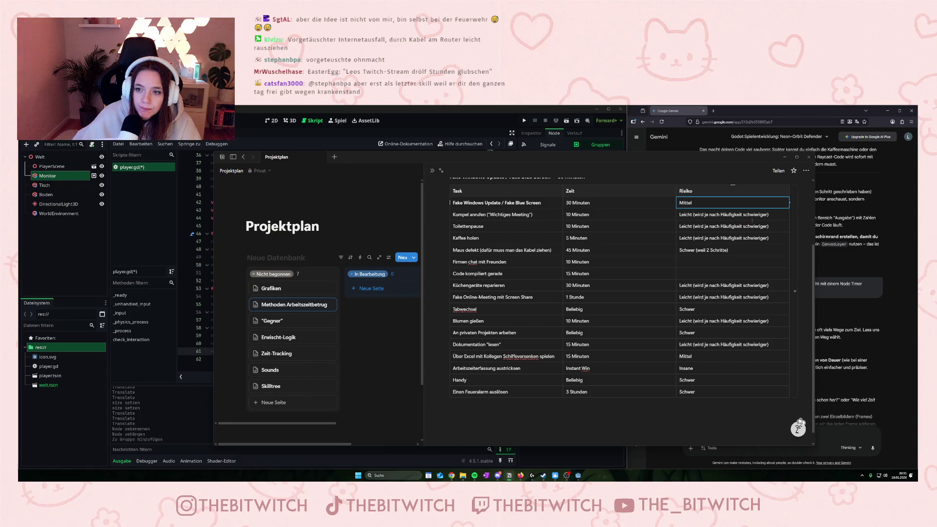
{"action": "type", "text": " (nur einmalig"}
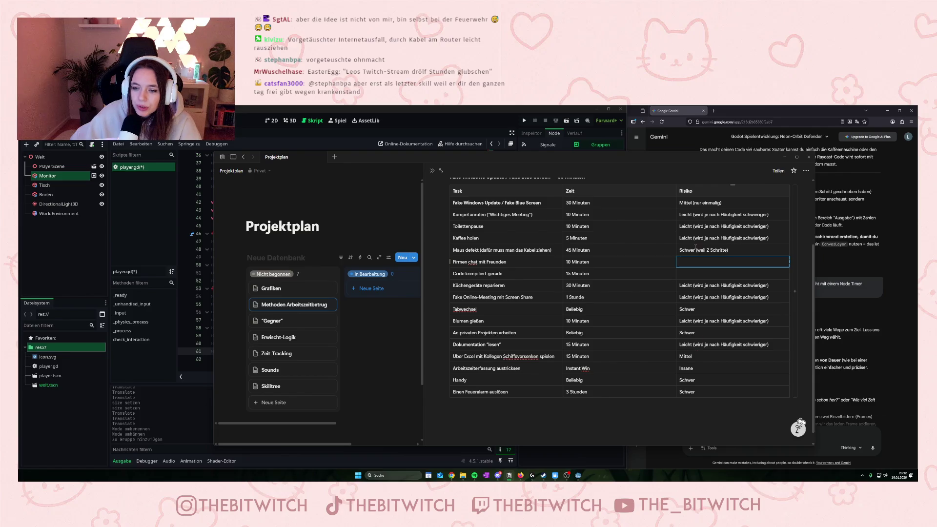
Rate Firmen chat mit Freunden Mittel and Code kompiliert gerade with Kaffee holen's Leicht rating
{"action": "left_click", "coordinate": [693, 356]}
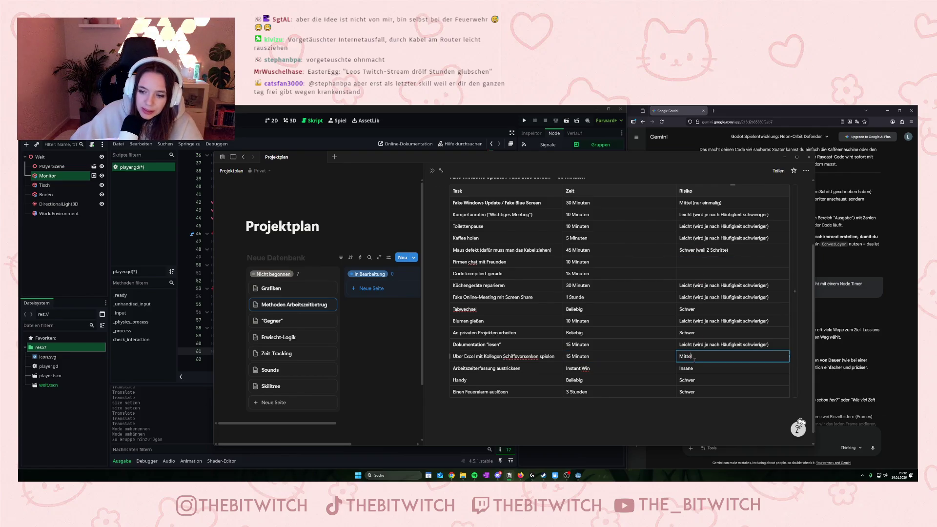
{"action": "left_click", "coordinate": [690, 264]}
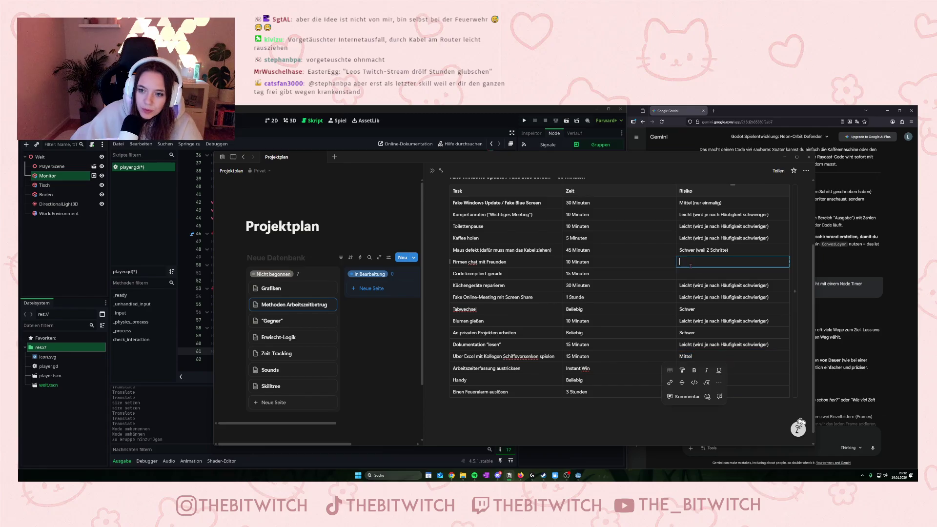
{"action": "key", "text": "ctrl+v"}
{"action": "left_click", "coordinate": [690, 275]}
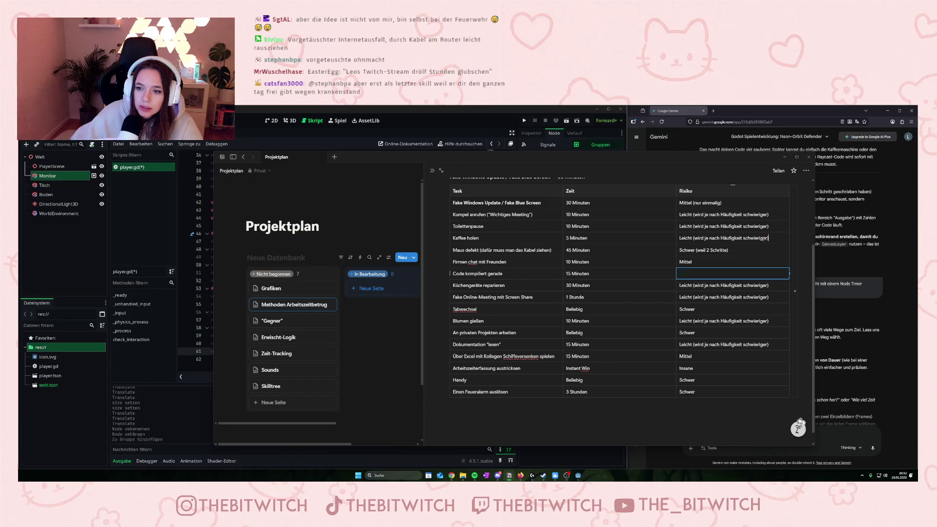
{"action": "left_click_drag", "start_coordinate": [764, 238], "coordinate": [680, 235]}
{"action": "key", "text": "ctrl+c"}
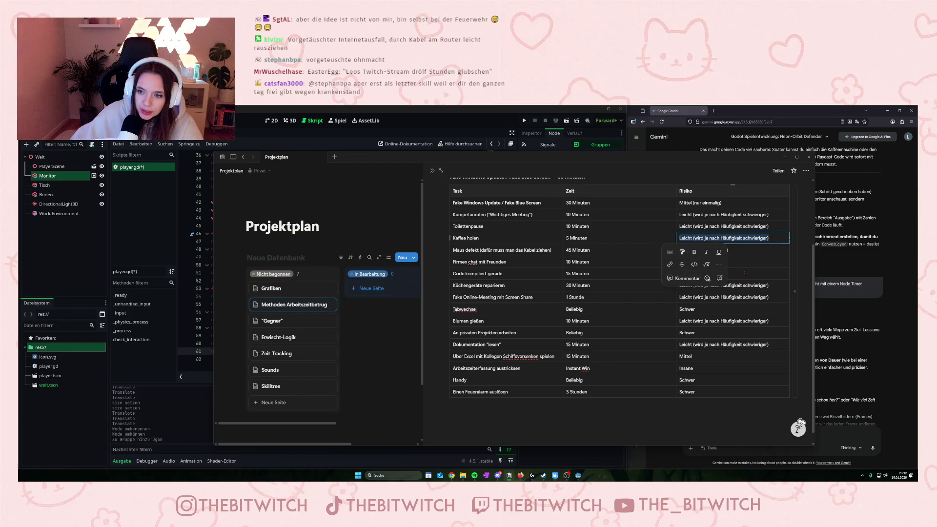
{"action": "left_click", "coordinate": [740, 273]}
{"action": "key", "text": "ctrl+v"}
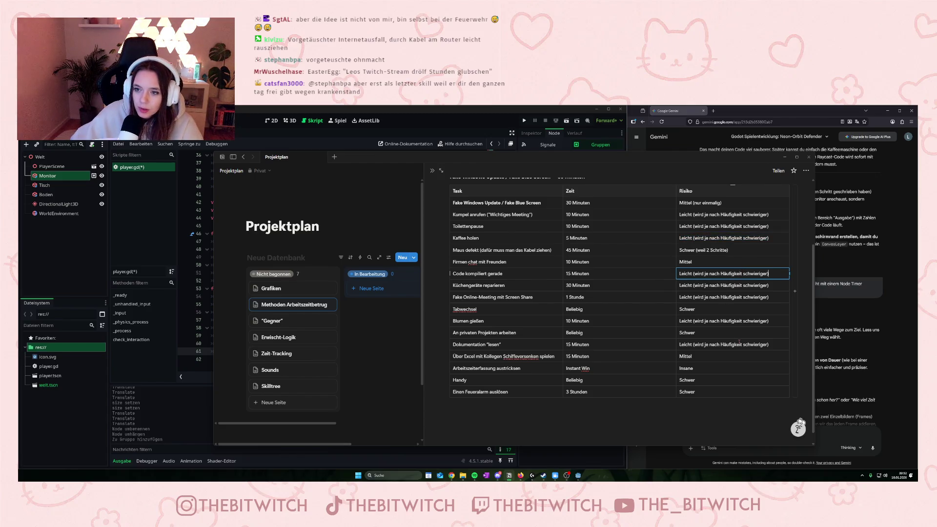
Review the completed risk table and close the Methoden Arbeitszeitbetrug page
{"action": "left_click", "coordinate": [739, 344]}
{"action": "scroll", "coordinate": [738, 346], "scroll_direction": "up", "scroll_amount": 2}
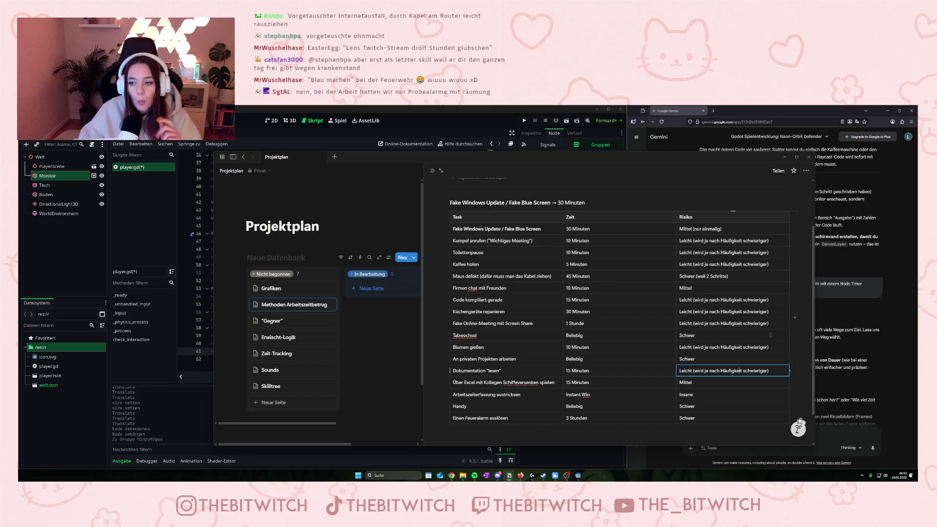
{"action": "scroll", "coordinate": [770, 334], "scroll_direction": "down", "scroll_amount": 1}
{"action": "scroll", "coordinate": [769, 348], "scroll_direction": "up", "scroll_amount": 2}
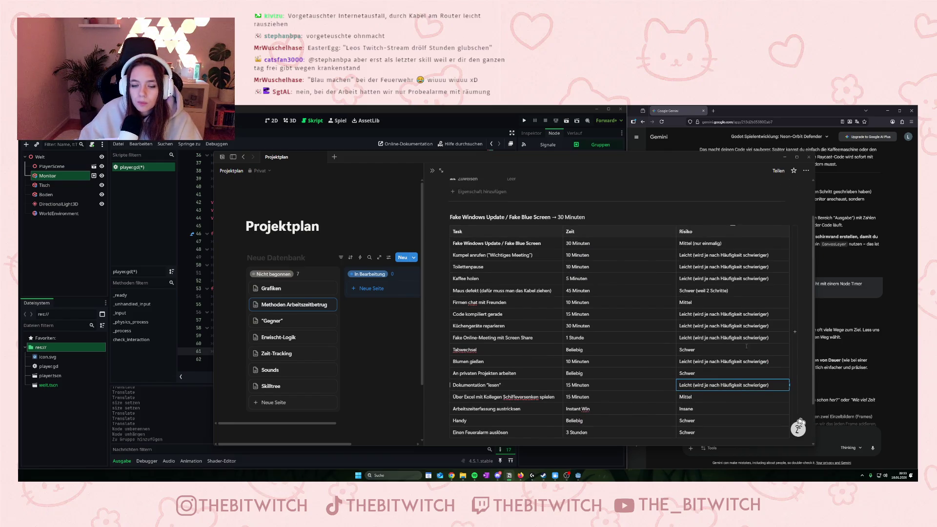
{"action": "scroll", "coordinate": [522, 216], "scroll_direction": "up", "scroll_amount": 1}
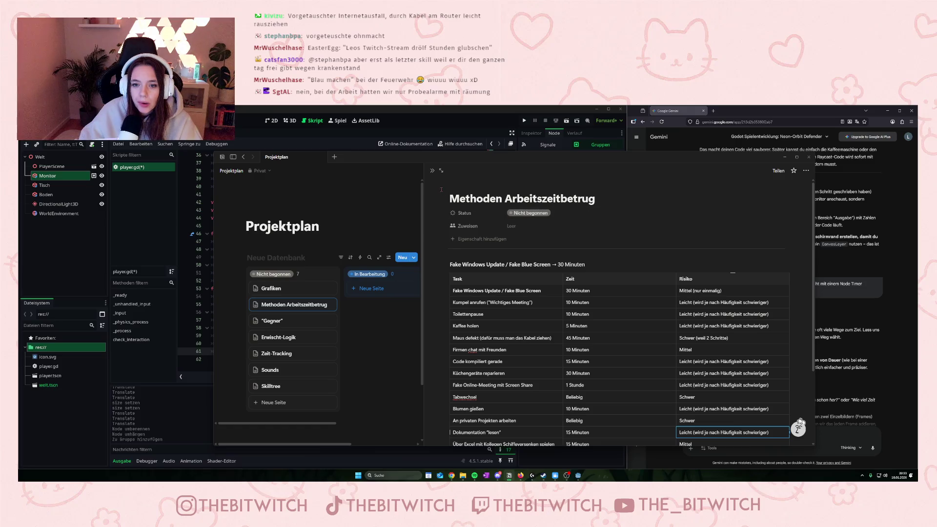
{"action": "left_click", "coordinate": [431, 170]}
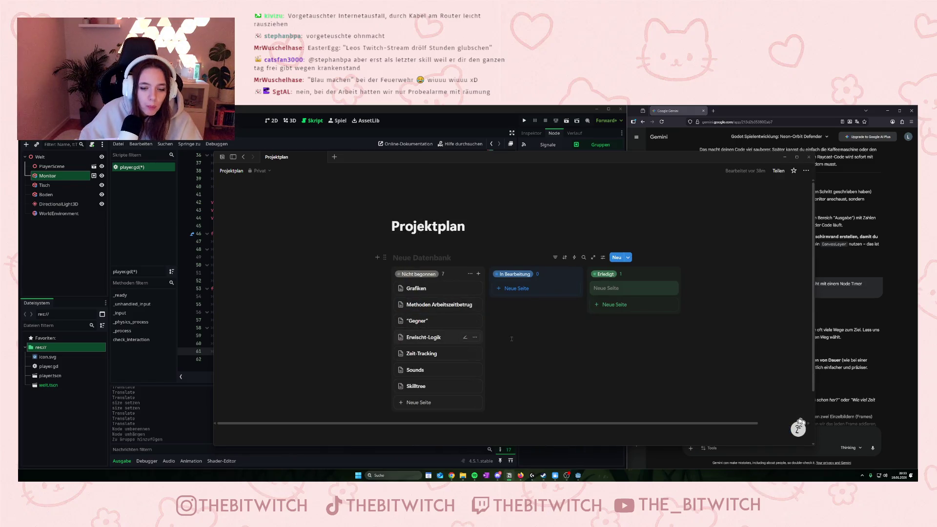
{"action": "scroll", "coordinate": [578, 349], "scroll_direction": "down", "scroll_amount": 2}
On the Gegner page, append '(Patrouilliert jede Stunde zu einer random Zeit)' after '1 x Chef'
{"action": "left_click", "coordinate": [425, 256]}
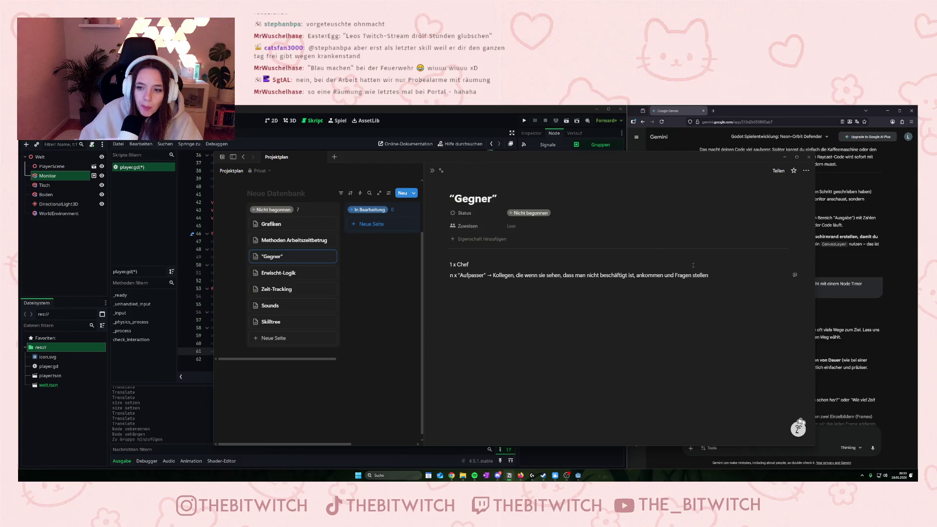
{"action": "left_click", "coordinate": [501, 264]}
{"action": "type", "text": "(Patro"}
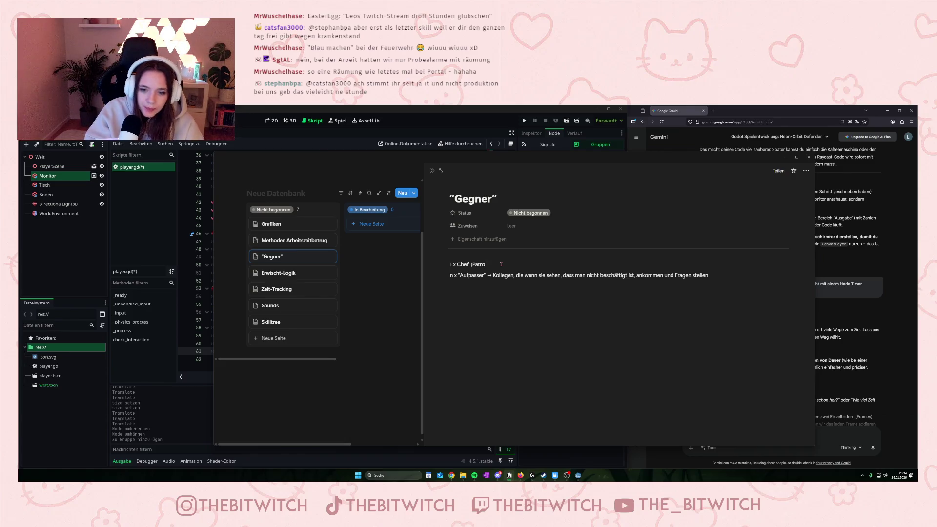
{"action": "key", "text": "BackSpace"}
{"action": "key", "text": "BackSpace"}
{"action": "key", "text": "BackSpace"}
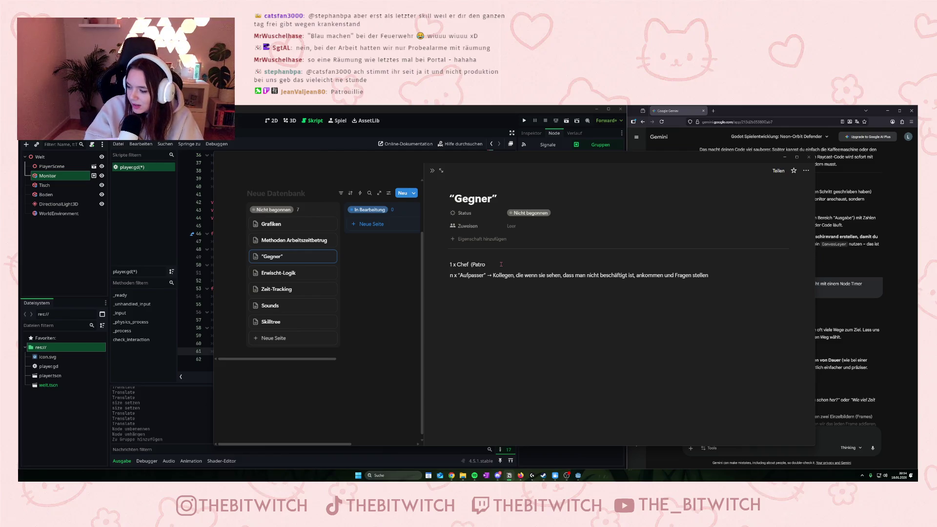
{"action": "type", "text": "uilliert"}
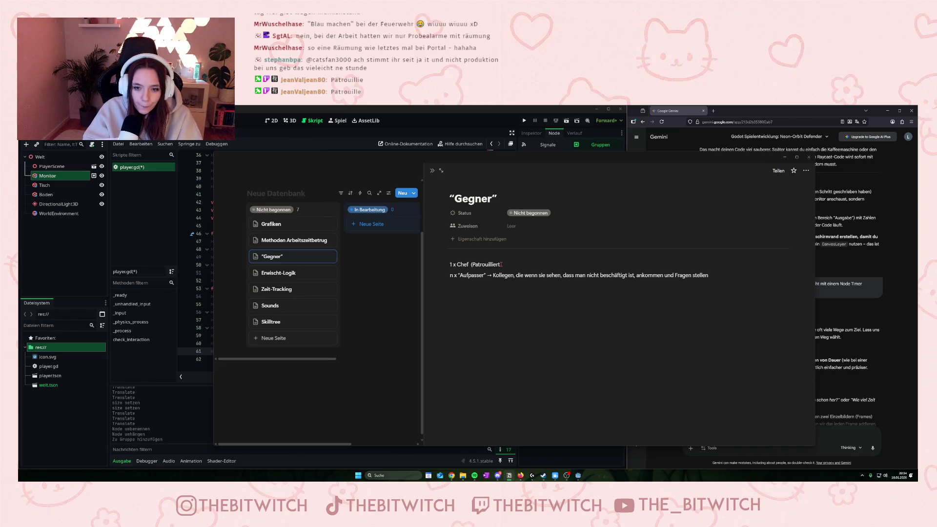
{"action": "type", "text": "jede Stu"}
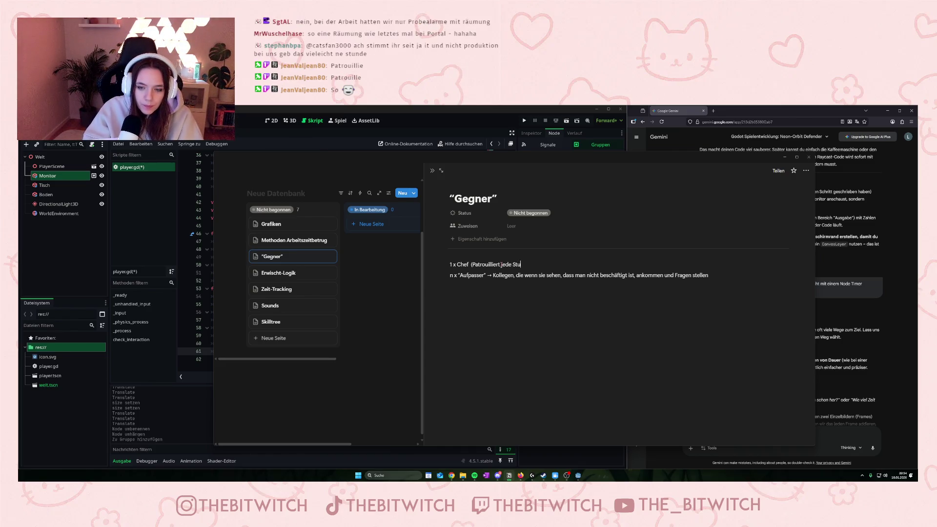
{"action": "type", "text": "nde zu ein"}
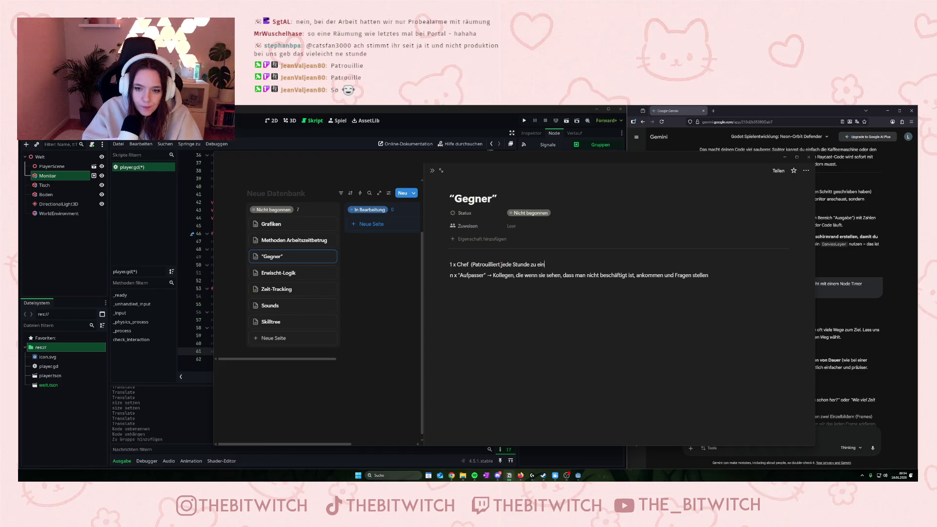
{"action": "type", "text": "er random Zeit"}
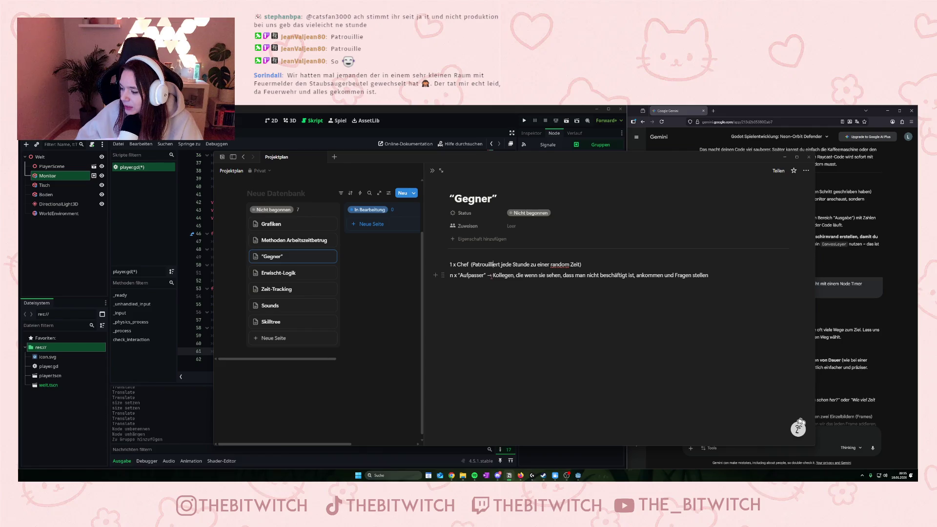
{"action": "key", "text": "Up"}
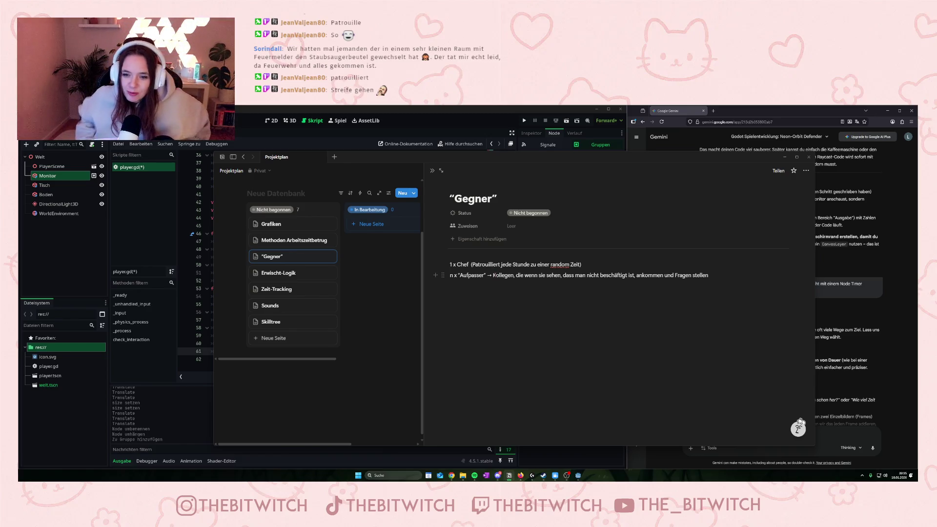
Switch from the Gegner page to Zeit-Tracking and complete the line '= 8 Stunden Arbeitstag'
{"action": "left_click", "coordinate": [376, 299]}
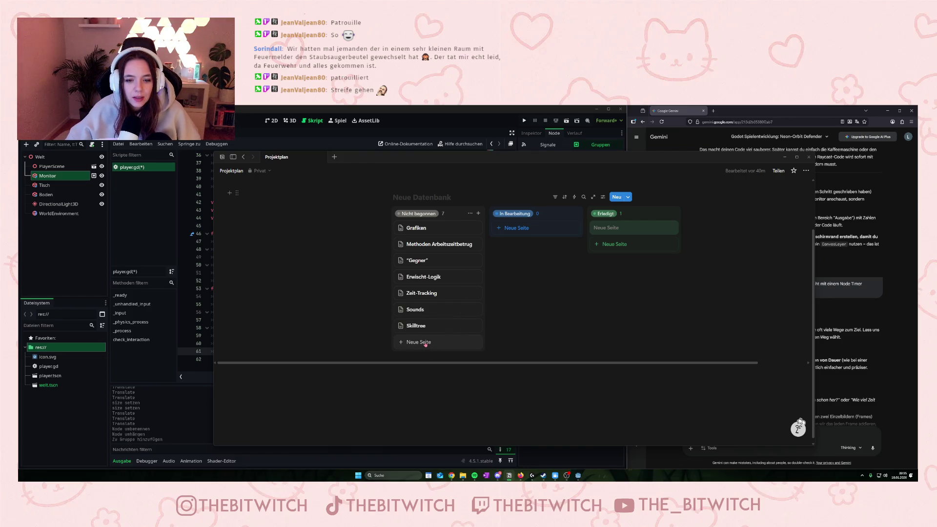
{"action": "left_click", "coordinate": [423, 295]}
{"action": "type", "text": "Ein Arbeitstag ist ca 10 Minuten 0 8"}
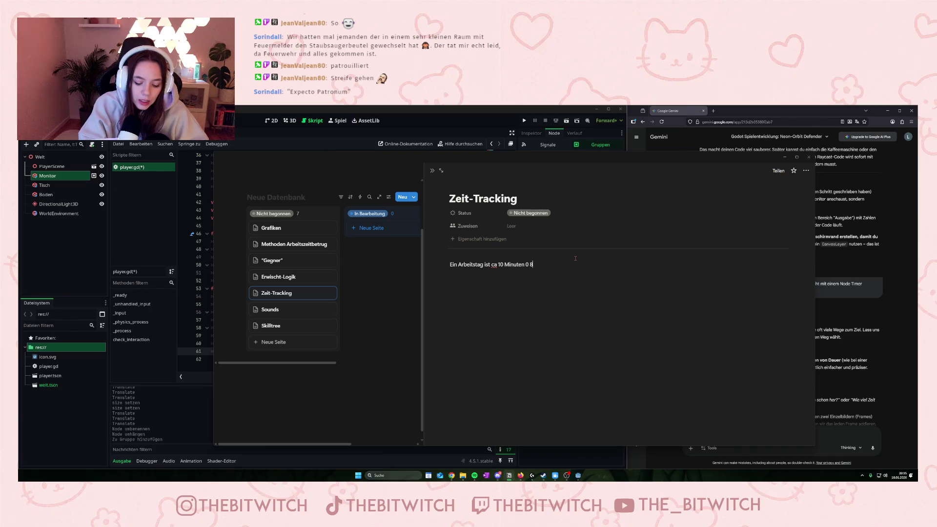
{"action": "type", "text": "h"}
{"action": "key", "text": "BackSpace"}
{"action": "key", "text": "BackSpace"}
{"action": "key", "text": "BackSpace"}
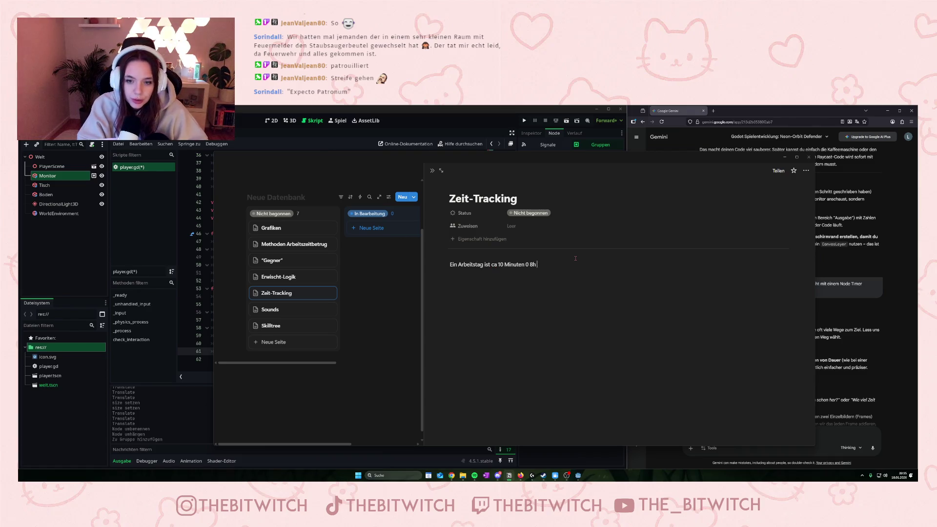
{"action": "type", "text": "="}
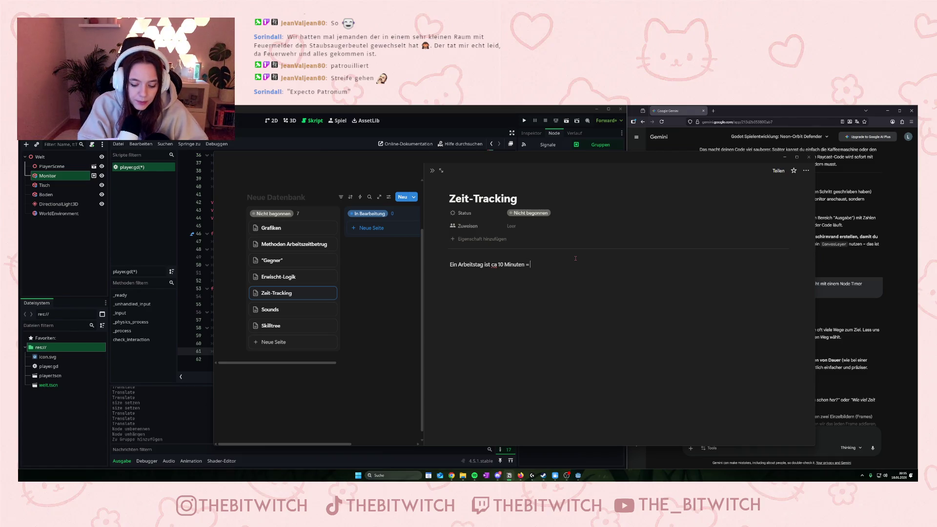
{"action": "type", "text": " 8 Stunden Ar"}
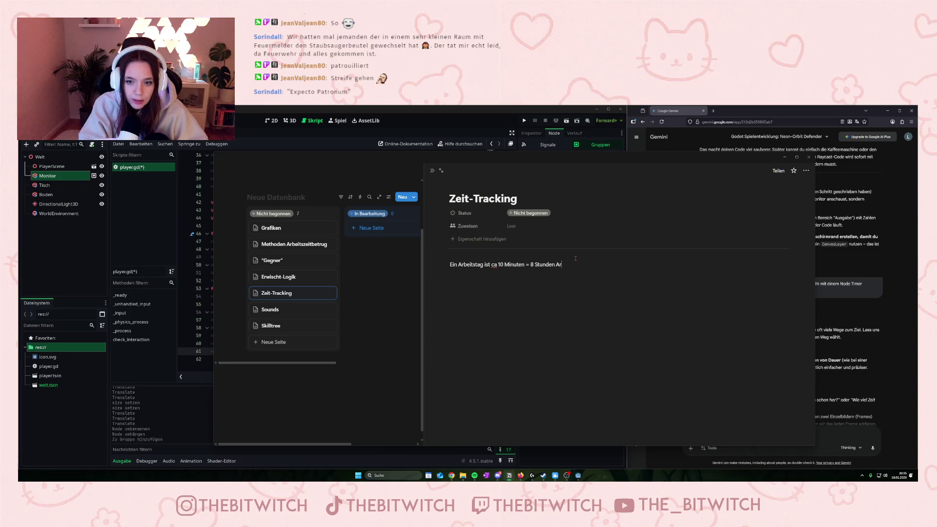
{"action": "type", "text": "beitstag"}
Add the lines 'Uhr die die Uhrzeit anzeigt.' and '8 Uhr morgens bis 16 Uhr'
{"action": "key", "text": "Return"}
{"action": "key", "text": "Return"}
{"action": "type", "text": "Uhr die"}
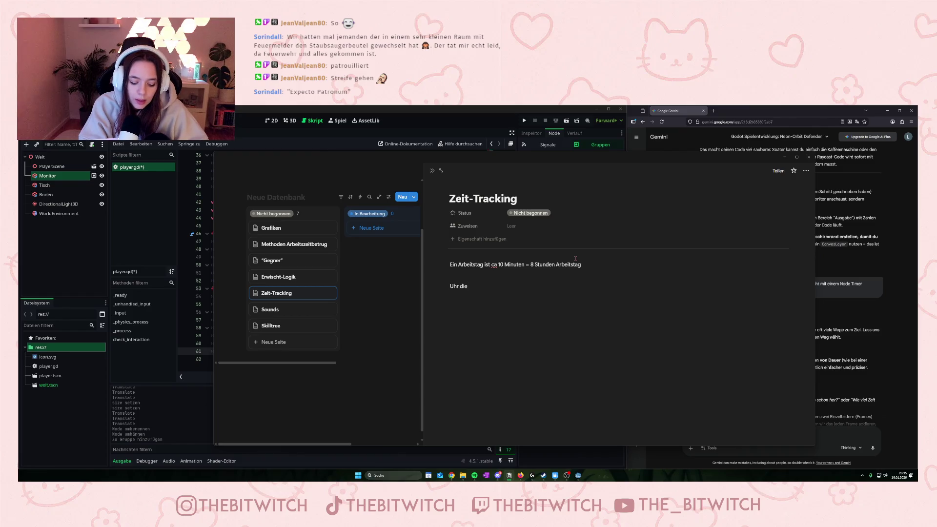
{"action": "type", "text": " die Uhrzeit ab"}
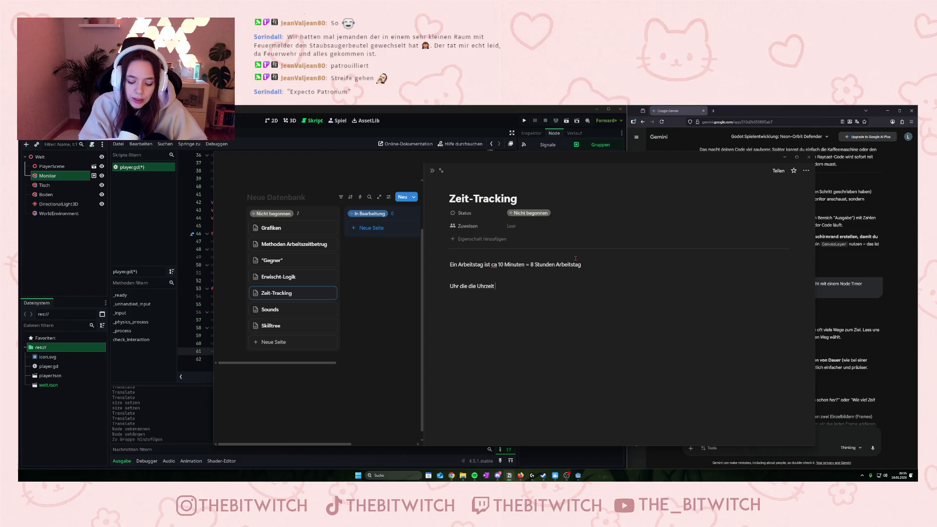
{"action": "key", "text": "BackSpace"}
{"action": "type", "text": "n"}
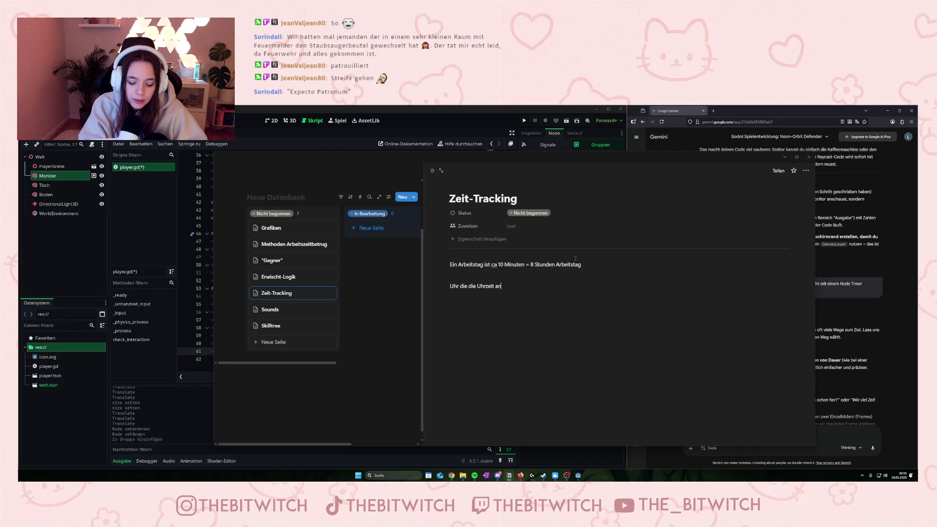
{"action": "type", "text": "zeigt."}
{"action": "key", "text": "Return"}
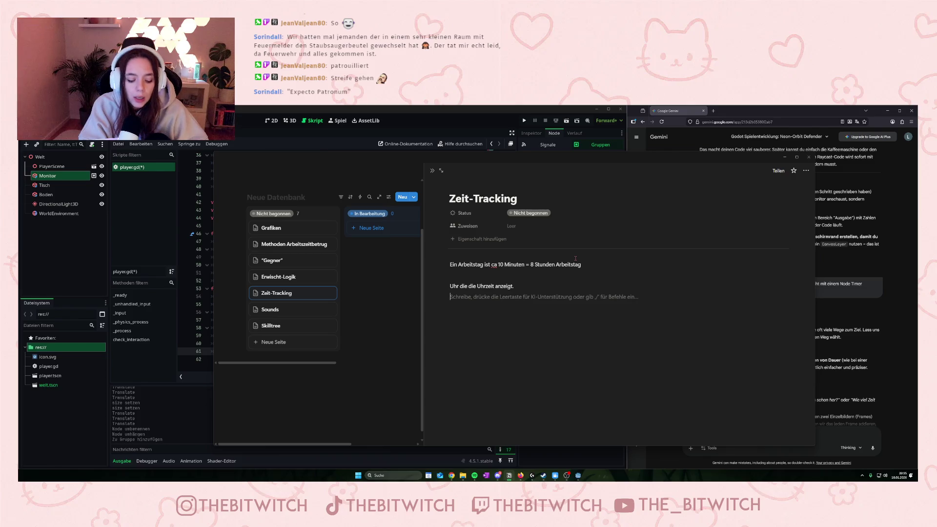
{"action": "type", "text": "8 Uhr"}
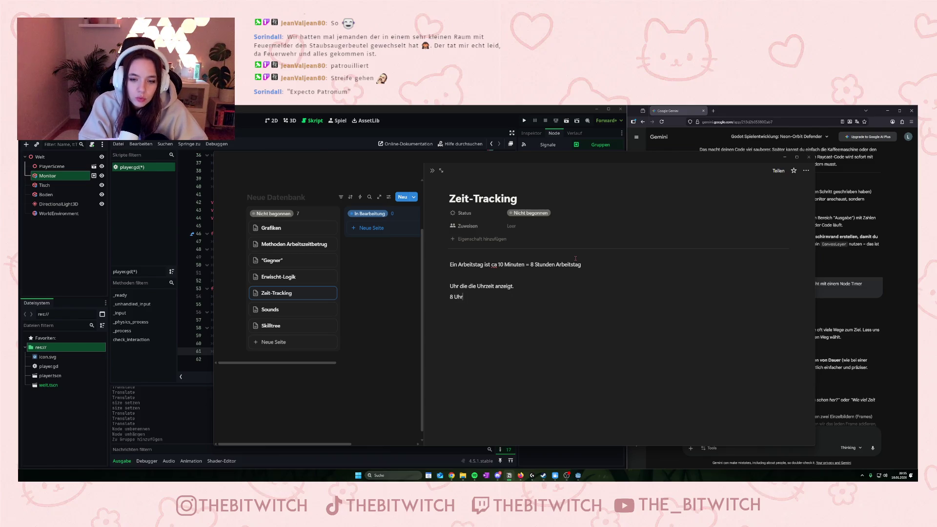
{"action": "type", "text": " morgens bis"}
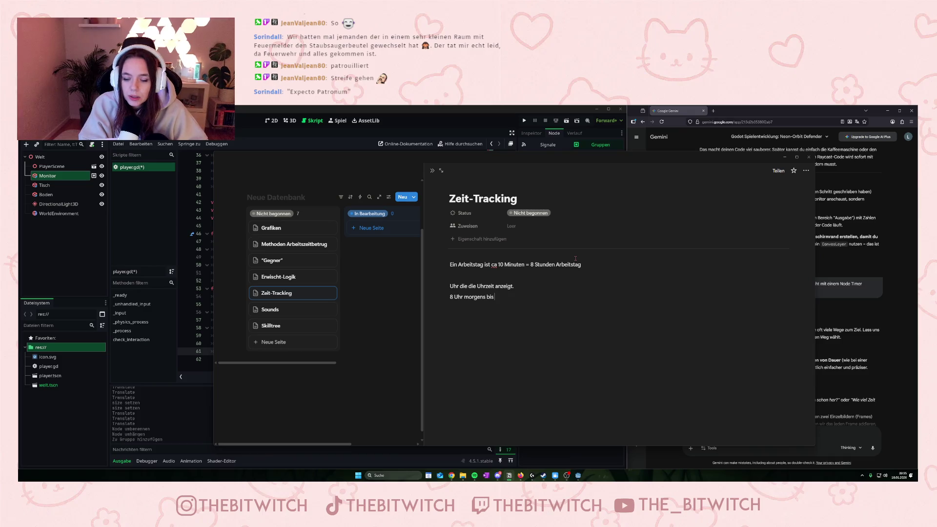
{"action": "type", "text": " 16 Uhr"}
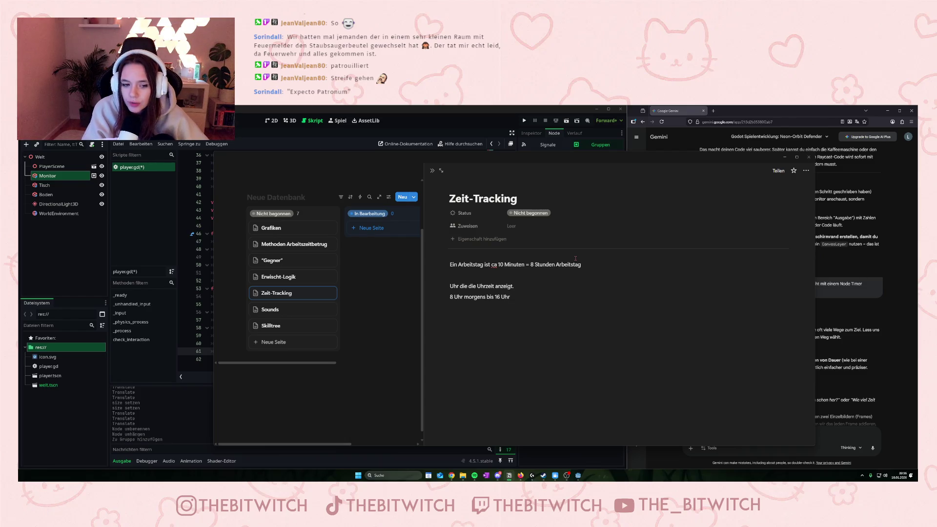
Create 'Title Screen' and 'Story' cards under Nicht begonnen and open the Story page
{"action": "left_click", "coordinate": [293, 342]}
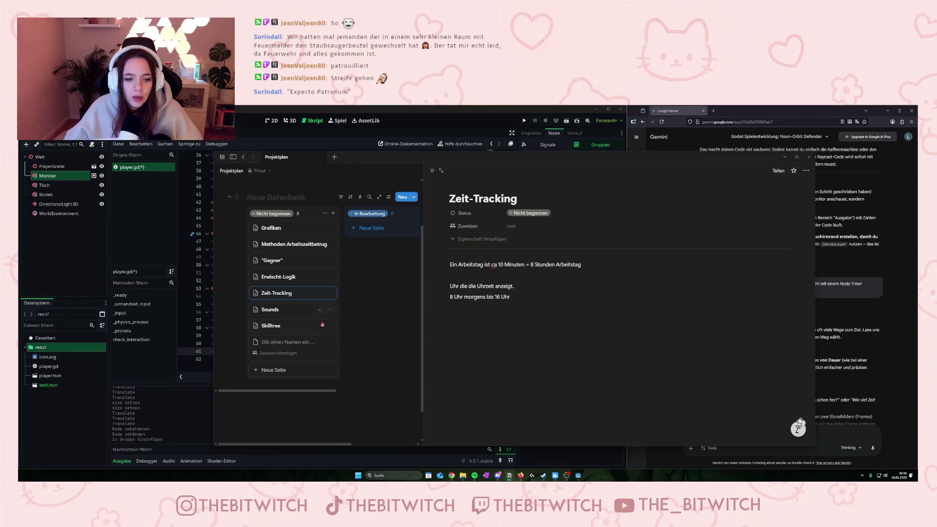
{"action": "type", "text": "Title"}
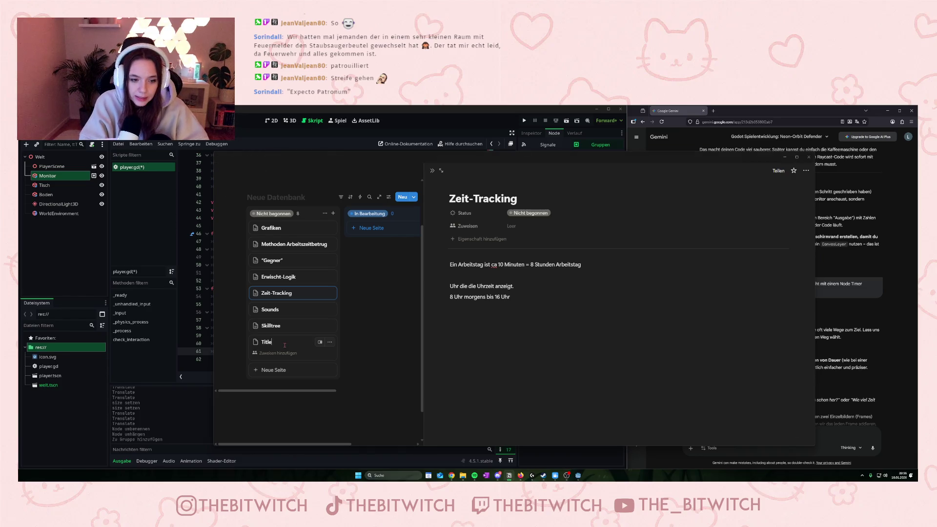
{"action": "type", "text": " Screen"}
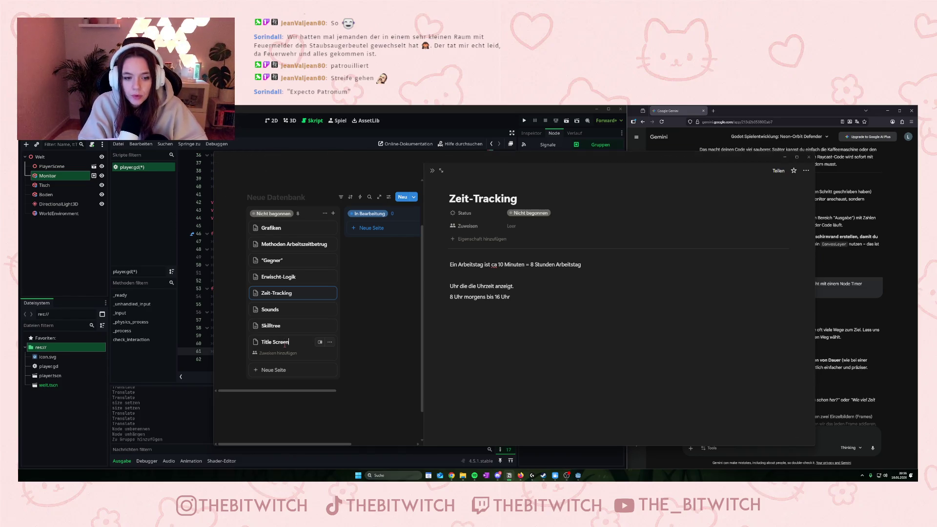
{"action": "key", "text": "Return"}
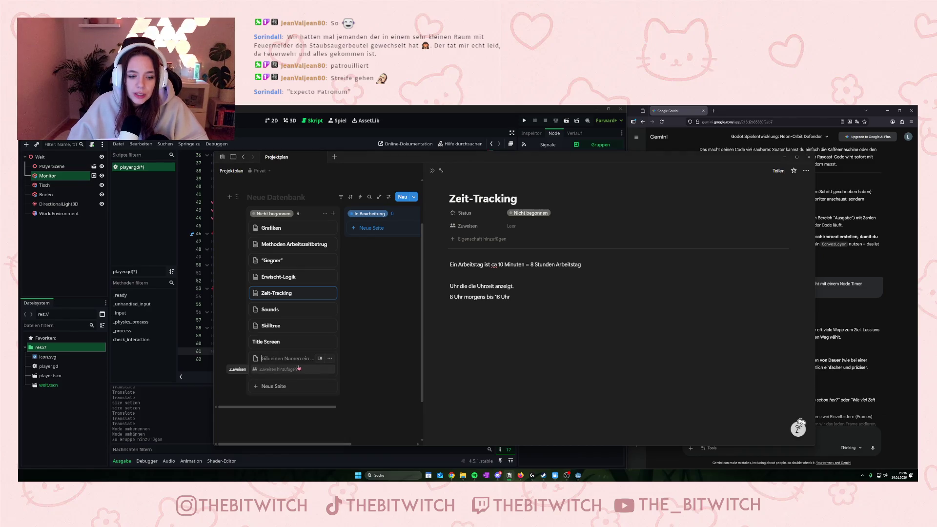
{"action": "type", "text": "Story"}
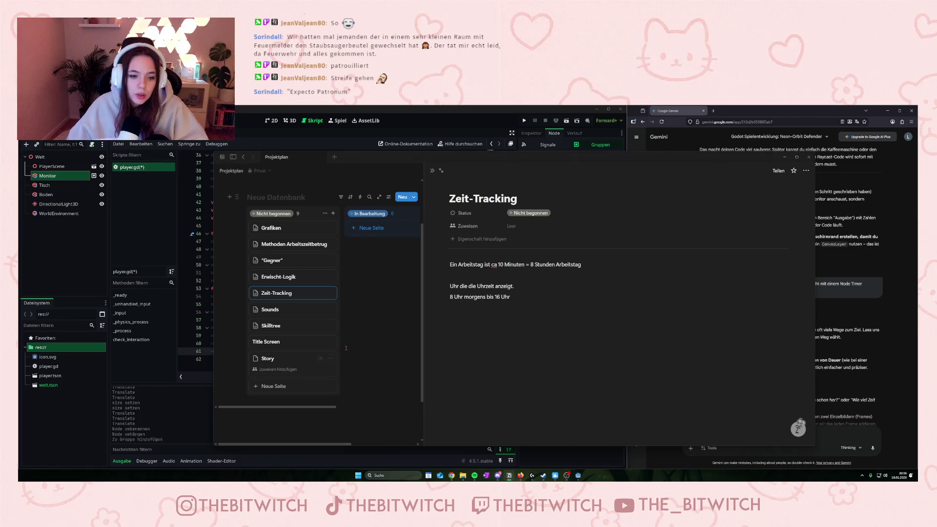
{"action": "key", "text": "Escape"}
{"action": "left_click", "coordinate": [410, 358]}
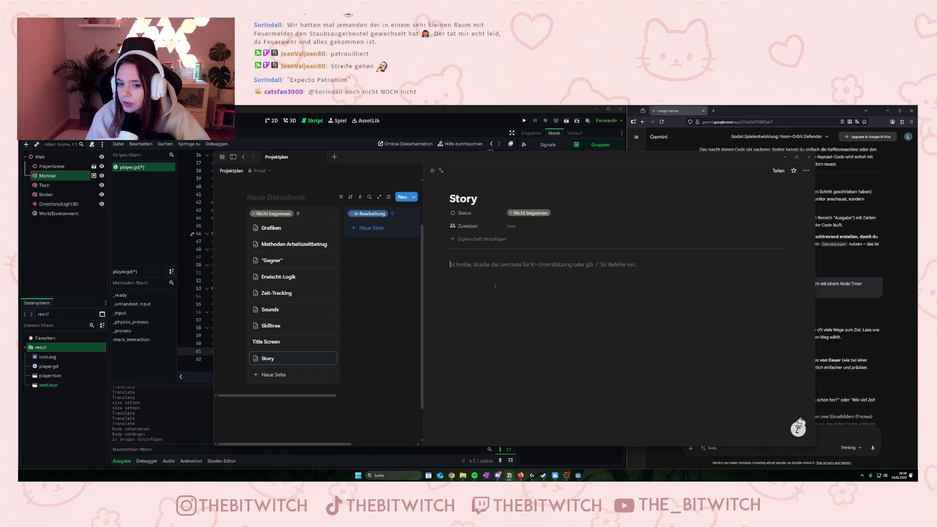
Add a 'Speicherfunktion' card to the column and open its page
{"action": "left_click", "coordinate": [269, 373]}
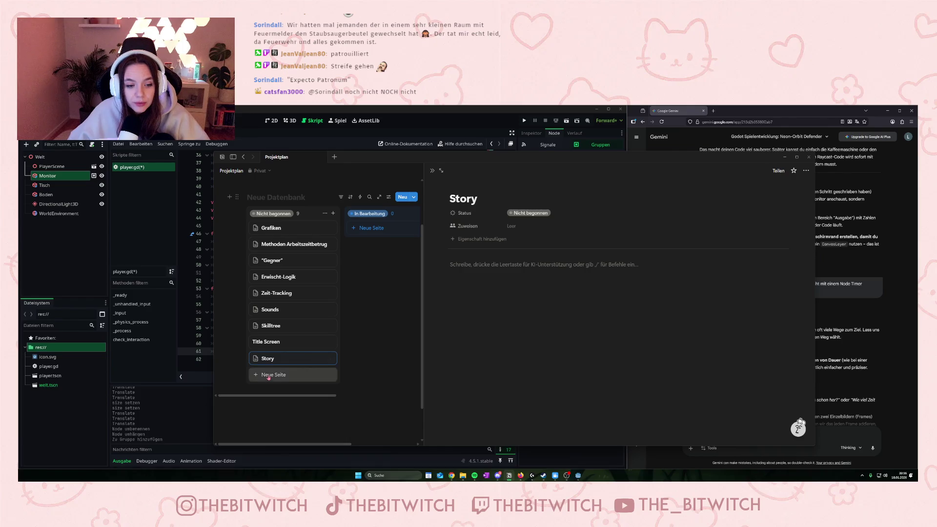
{"action": "type", "text": "Speicherfunktion"}
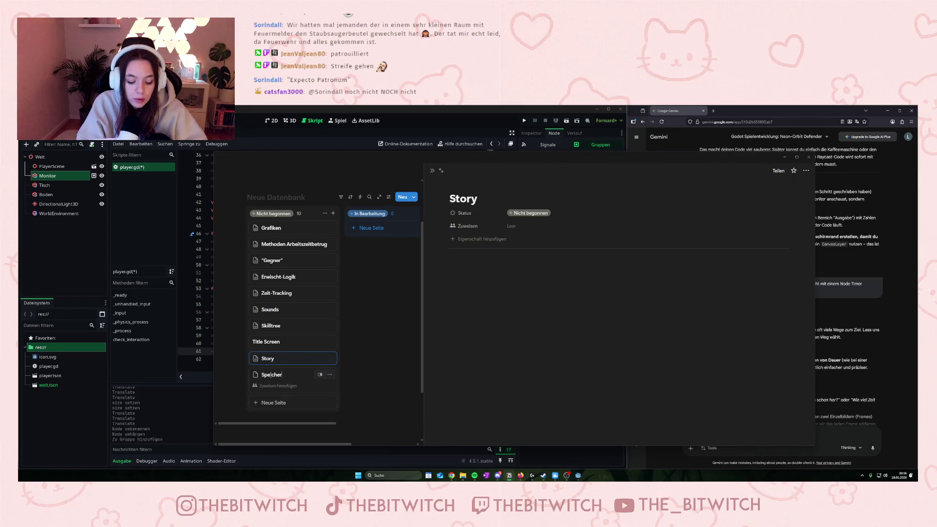
{"action": "key", "text": "Return"}
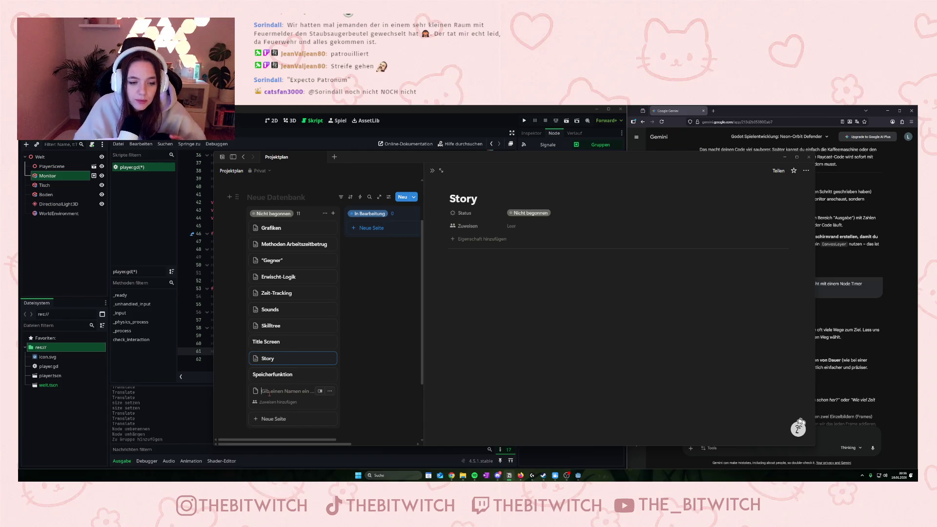
{"action": "left_click", "coordinate": [477, 272]}
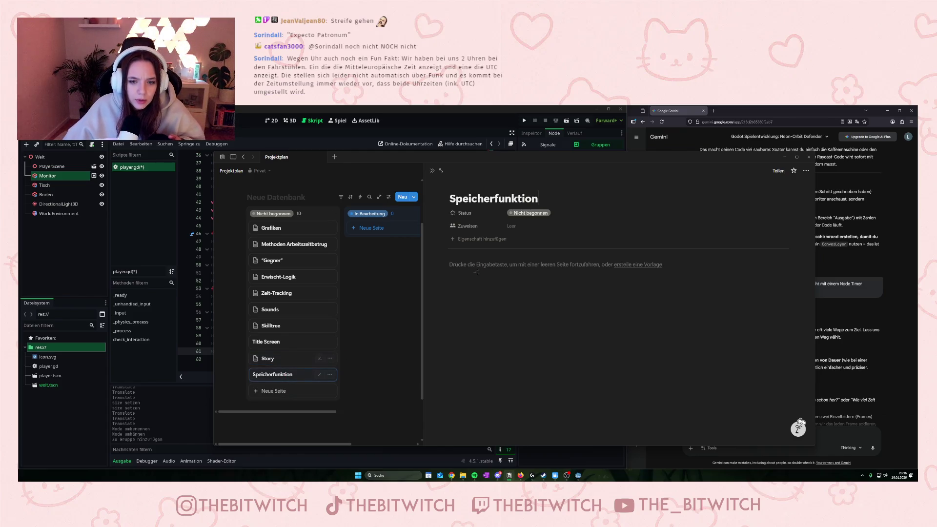
Note 'Autosave' on the Speicherfunktion page and start a new card named 'Kalender'
{"action": "type", "text": "Autosave"}
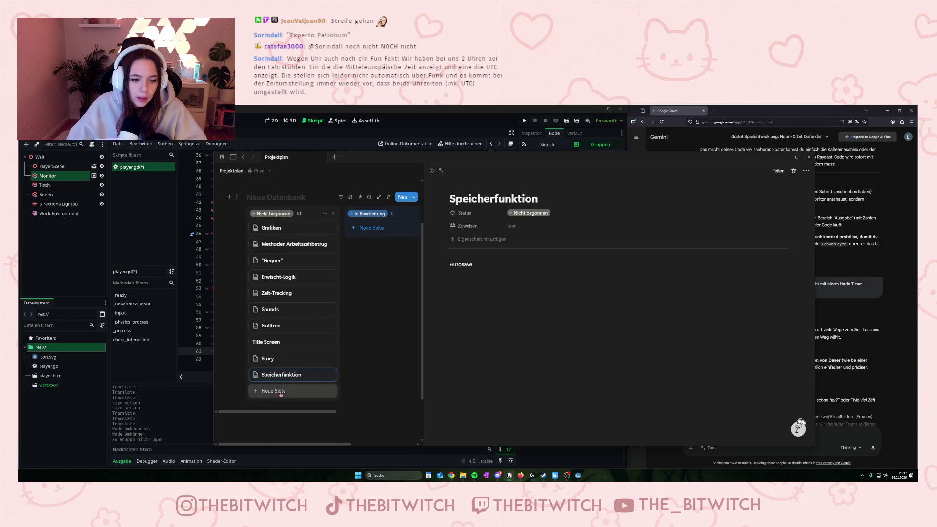
{"action": "left_click", "coordinate": [281, 391]}
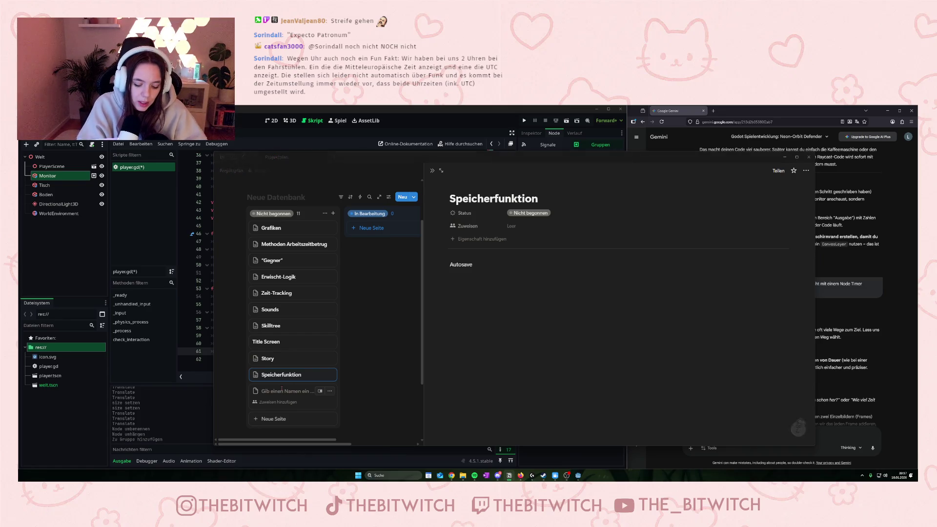
{"action": "type", "text": "Kal"}
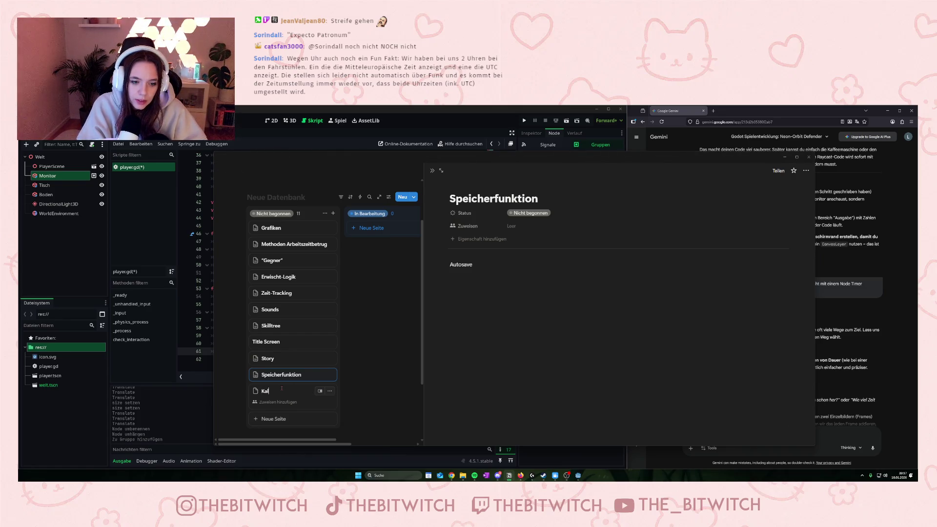
{"action": "type", "text": "ender"}
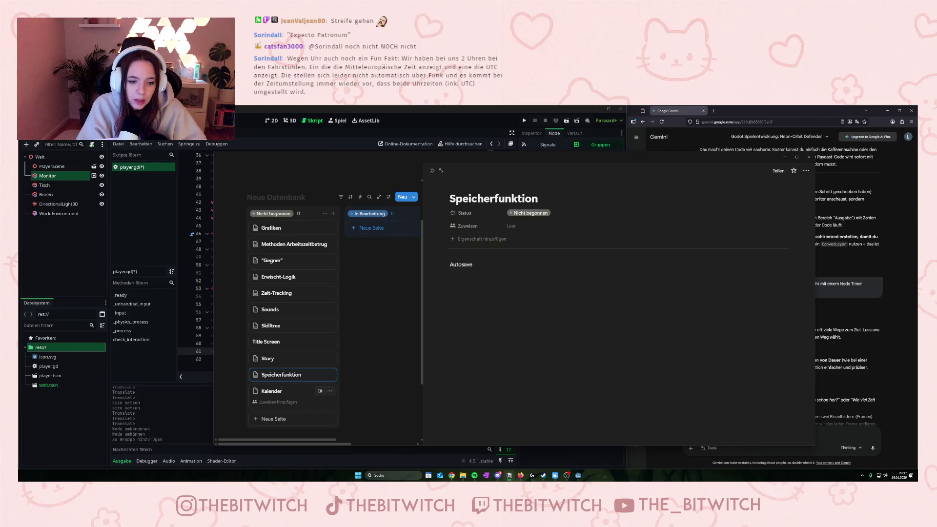
On the Kalender page, note 'Man arbeitet auf Urlaub hin' and the daily Betrugszeit XP-for-Skilltree line
{"action": "key", "text": "Escape"}
{"action": "key", "text": "Escape"}
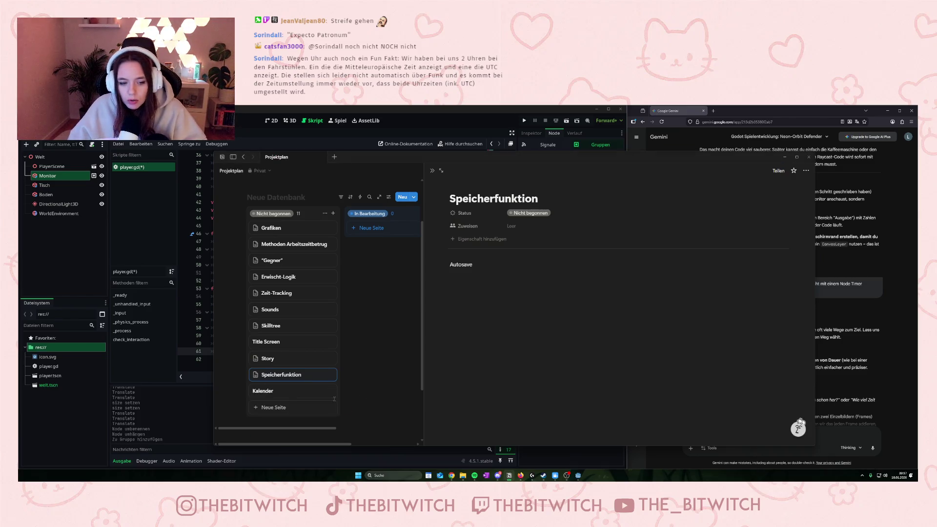
{"action": "left_click", "coordinate": [410, 396]}
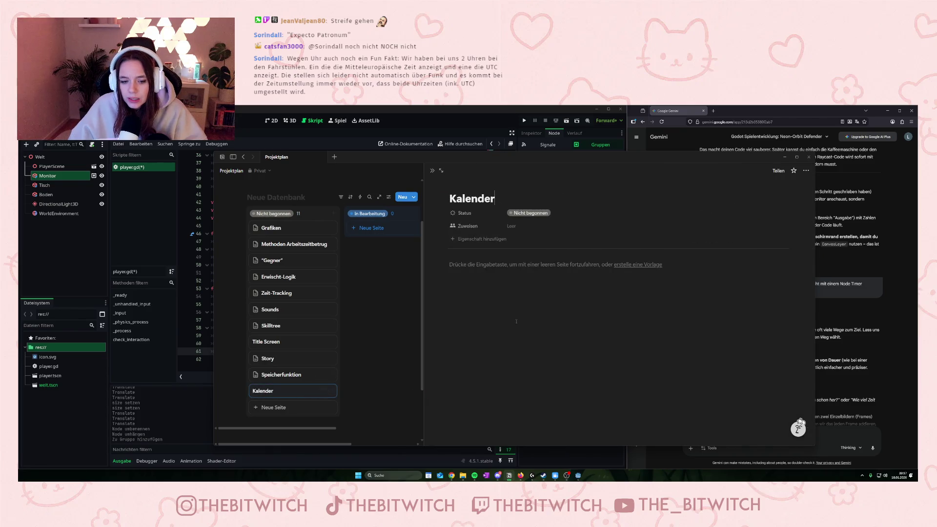
{"action": "left_click", "coordinate": [482, 266]}
{"action": "type", "text": "Man arbeite"}
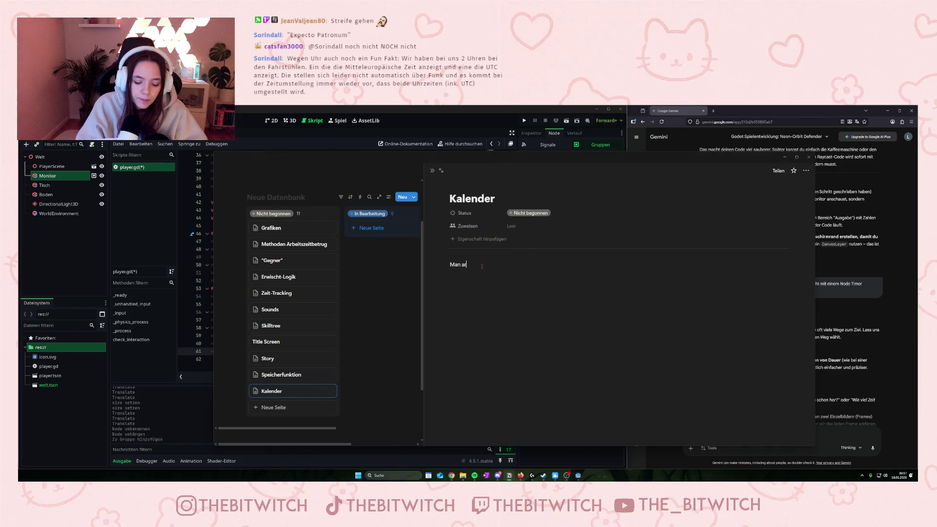
{"action": "type", "text": "t auf"}
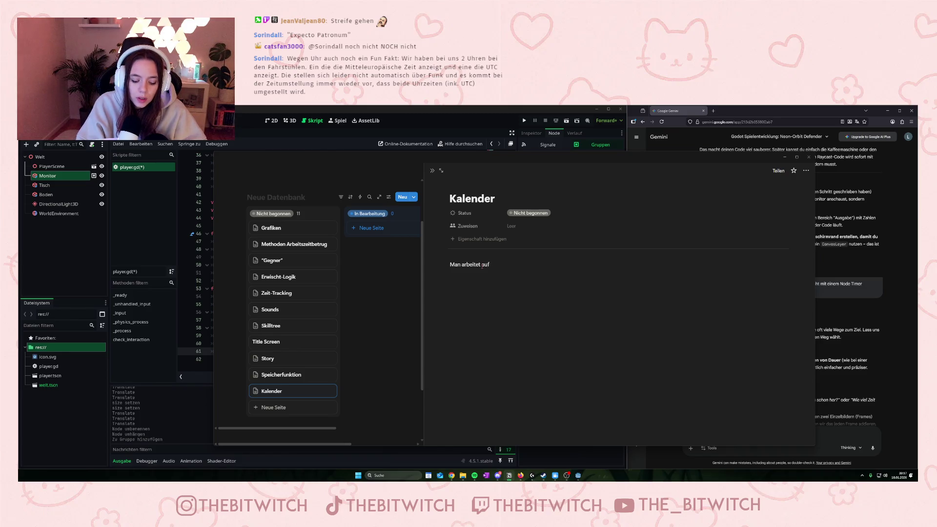
{"action": "type", "text": " gewiss"}
{"action": "key", "text": "BackSpace"}
{"action": "key", "text": "BackSpace"}
{"action": "key", "text": "BackSpace"}
{"action": "type", "text": "Urla"}
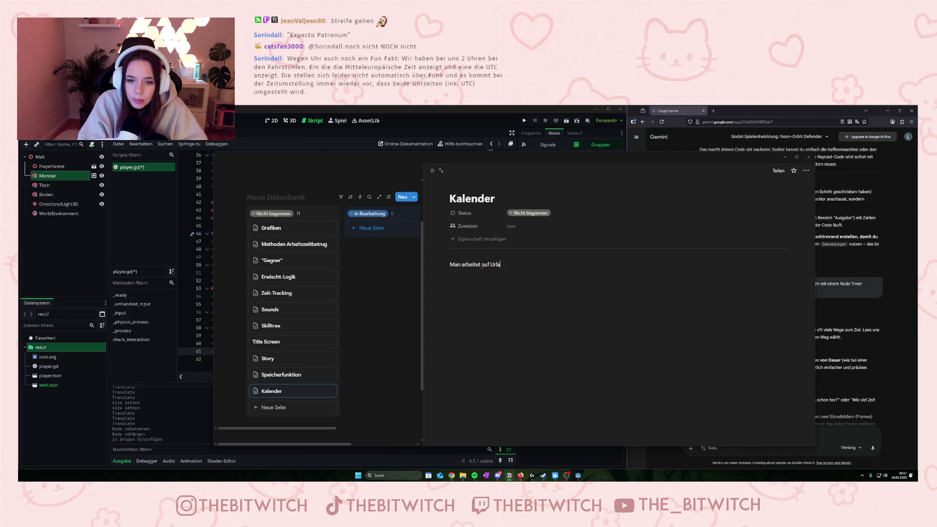
{"action": "type", "text": "ub hin"}
{"action": "key", "text": "Return"}
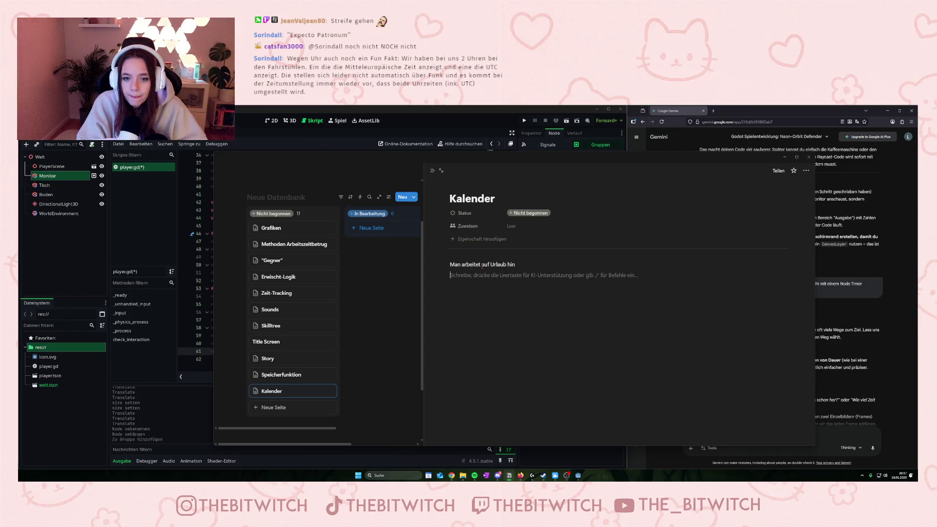
{"action": "type", "text": "ANach"}
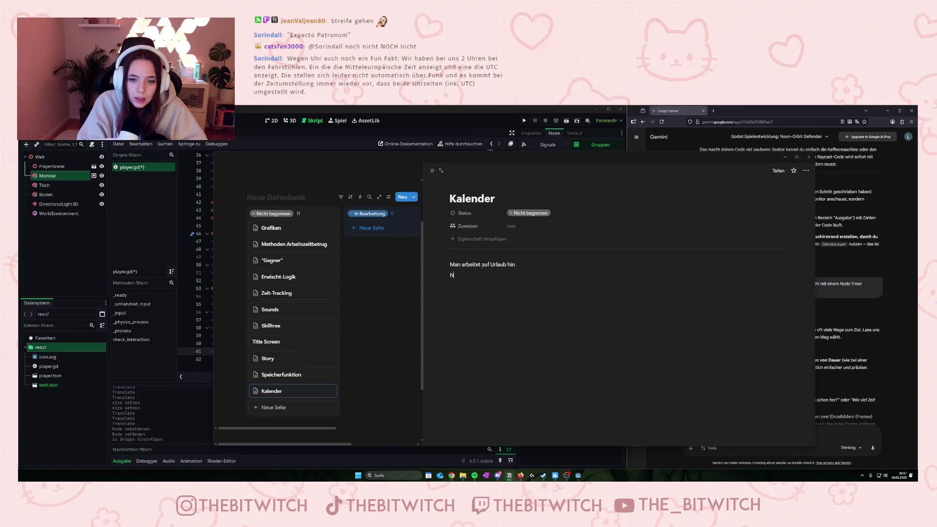
{"action": "type", "text": " jedem Tag"}
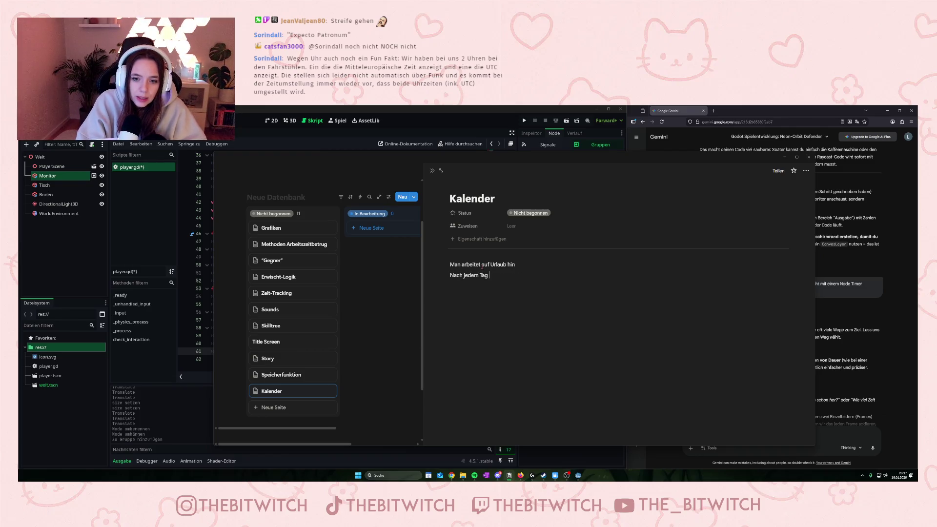
{"action": "type", "text": " wird je nach "}
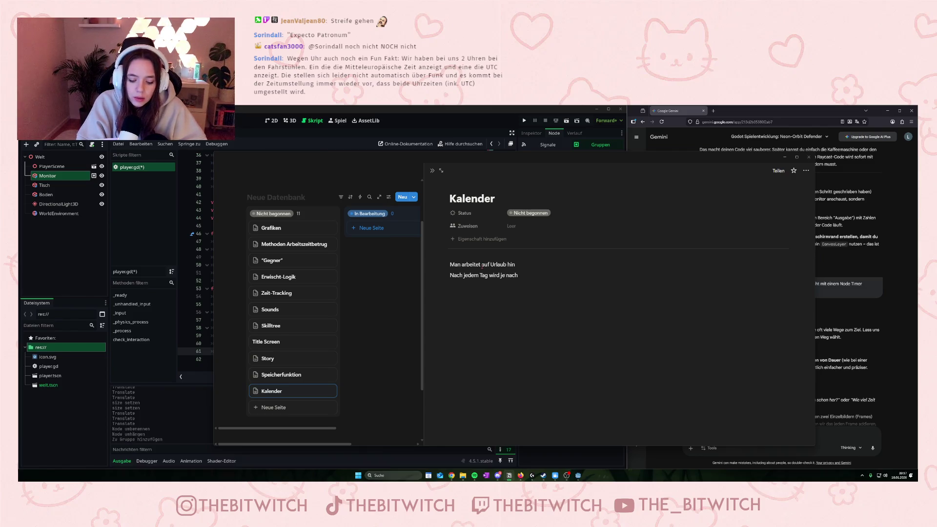
{"action": "type", "text": "B"}
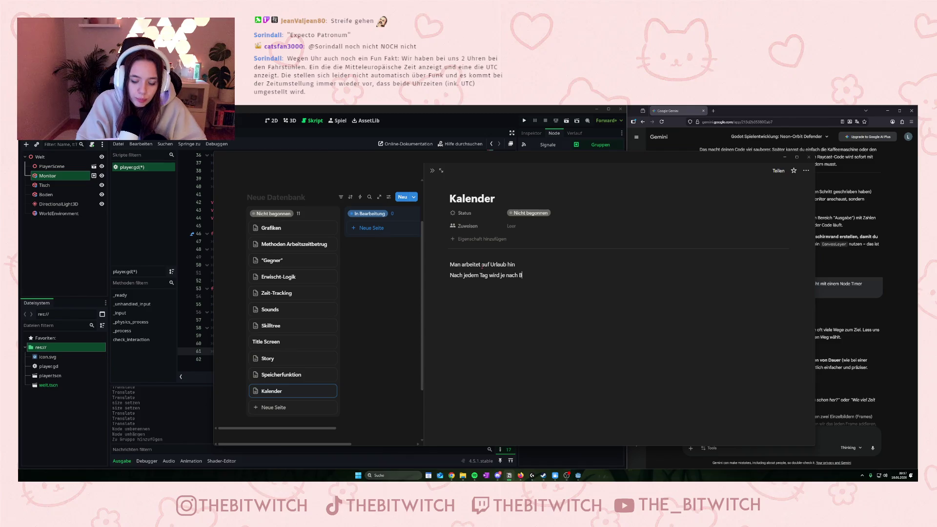
{"action": "type", "text": "etrugszeit"}
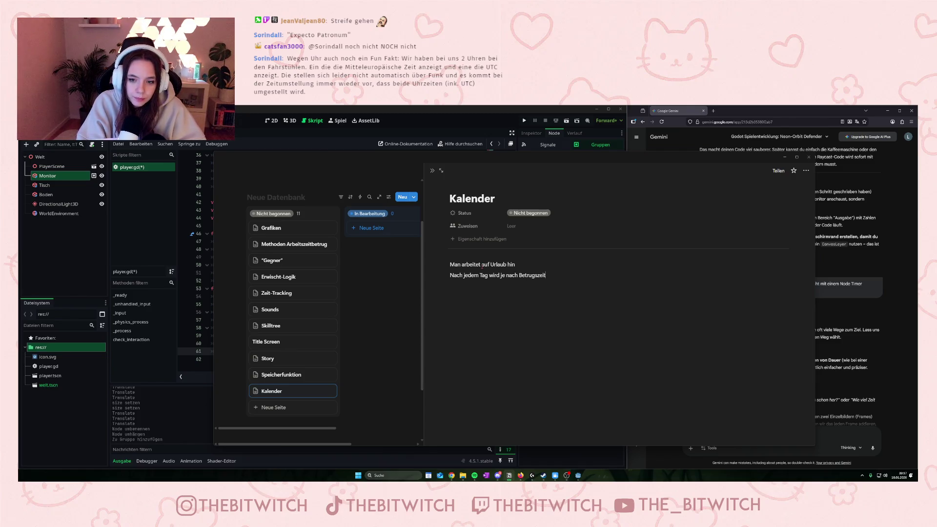
{"action": "type", "text": " X"}
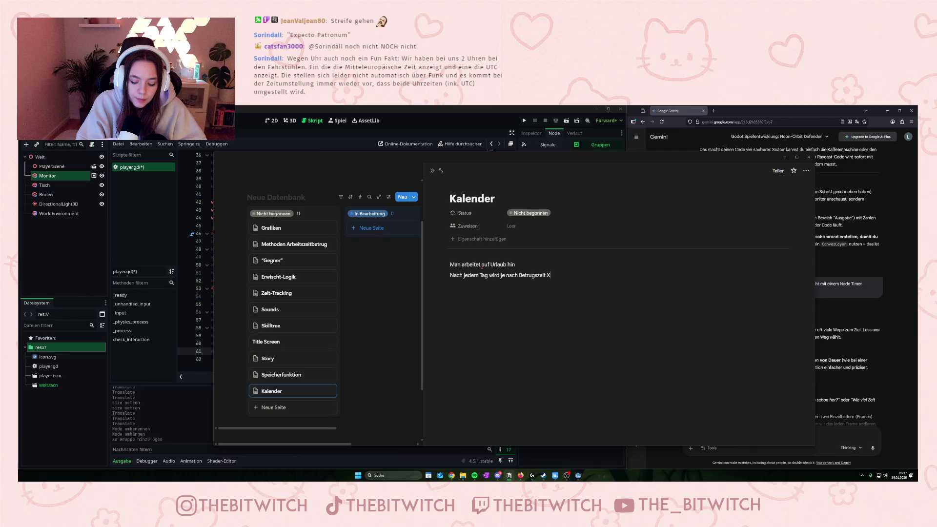
{"action": "type", "text": "P  gegebe"}
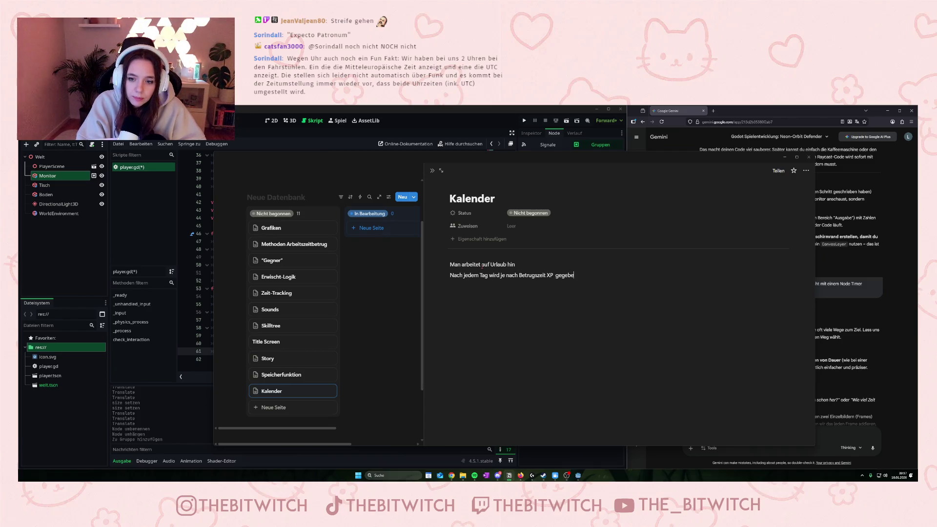
{"action": "type", "text": "n, die man im "}
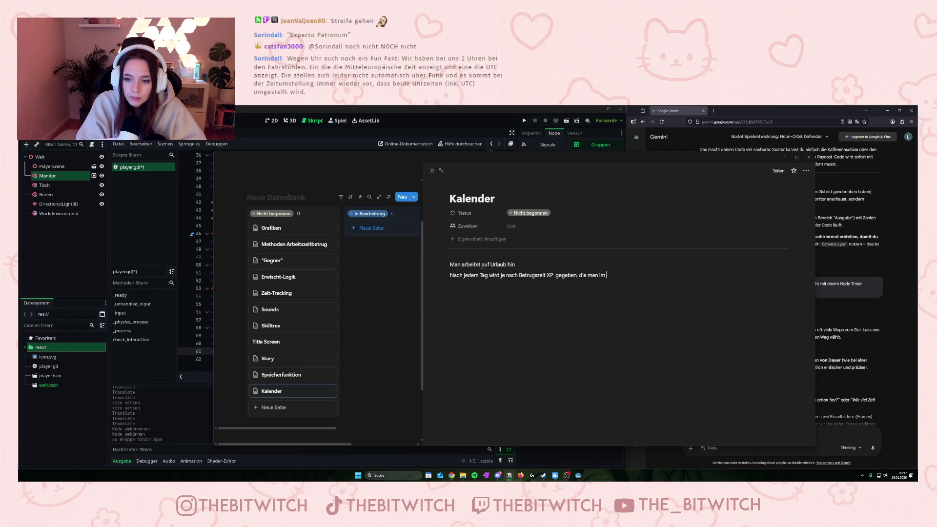
{"action": "type", "text": "Skilltree "}
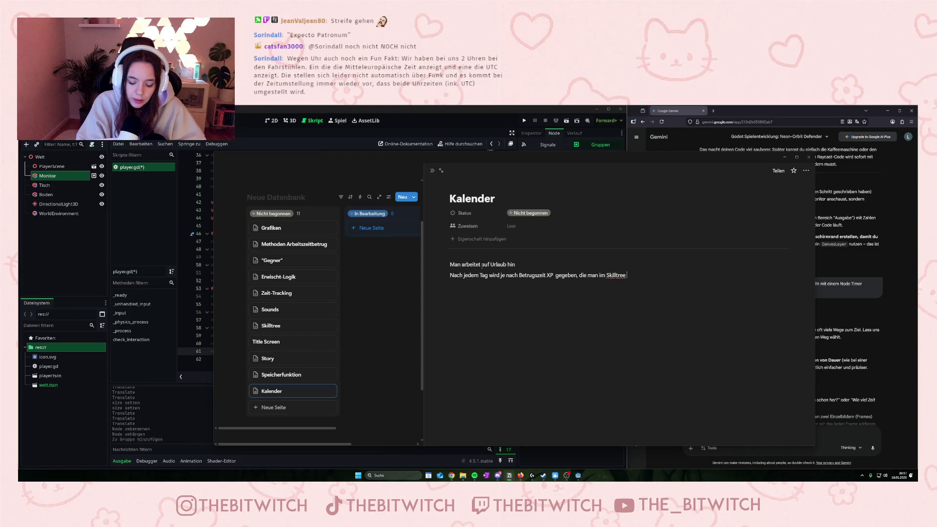
{"action": "type", "text": "anwenden kann"}
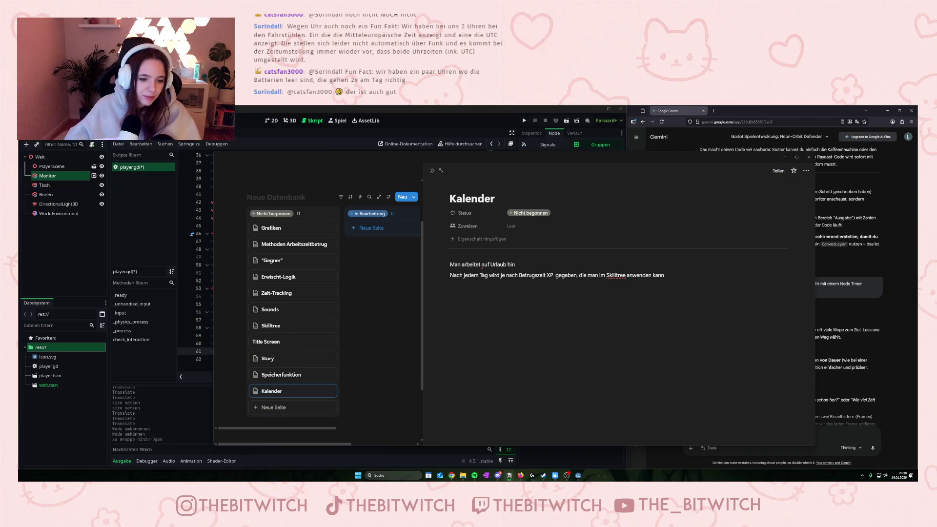
On the Title Screen page, type 'Optionen:' with 'Einstellungen' on the line below
{"action": "left_click", "coordinate": [302, 341]}
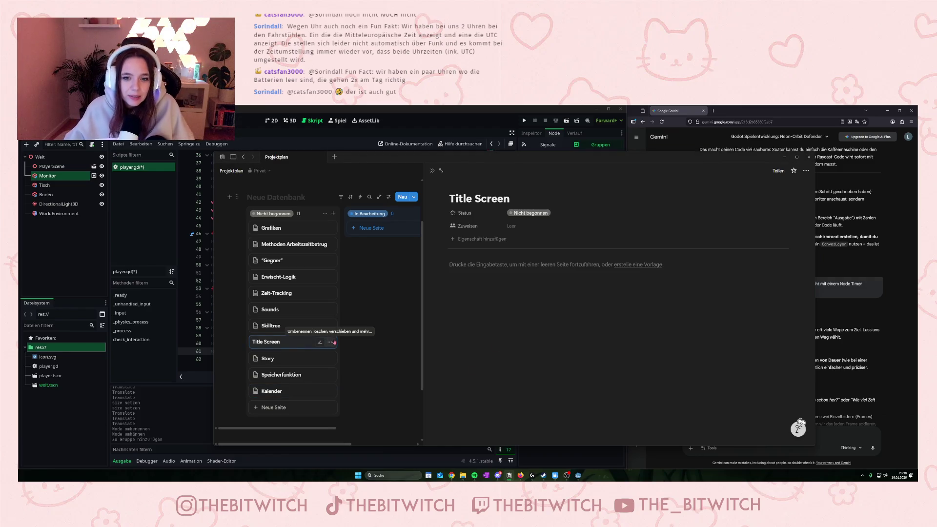
{"action": "left_click", "coordinate": [285, 350]}
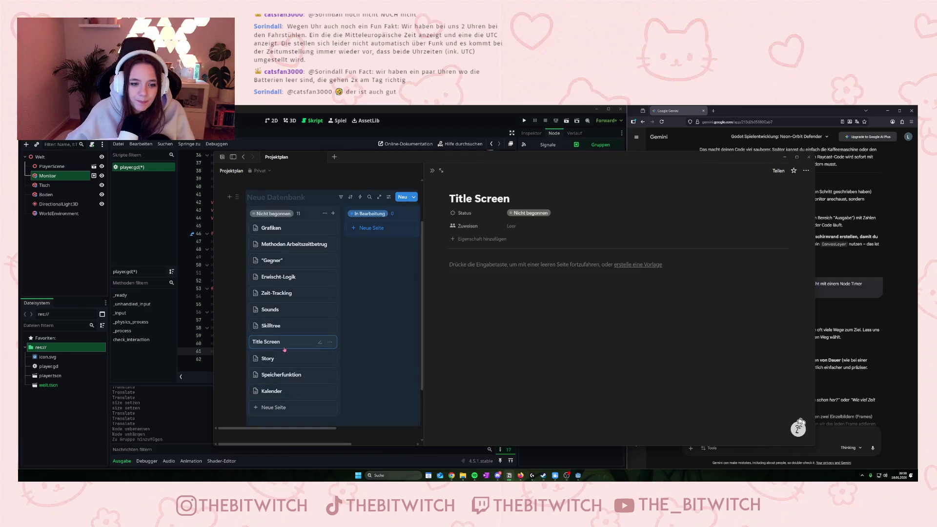
{"action": "left_click", "coordinate": [533, 264]}
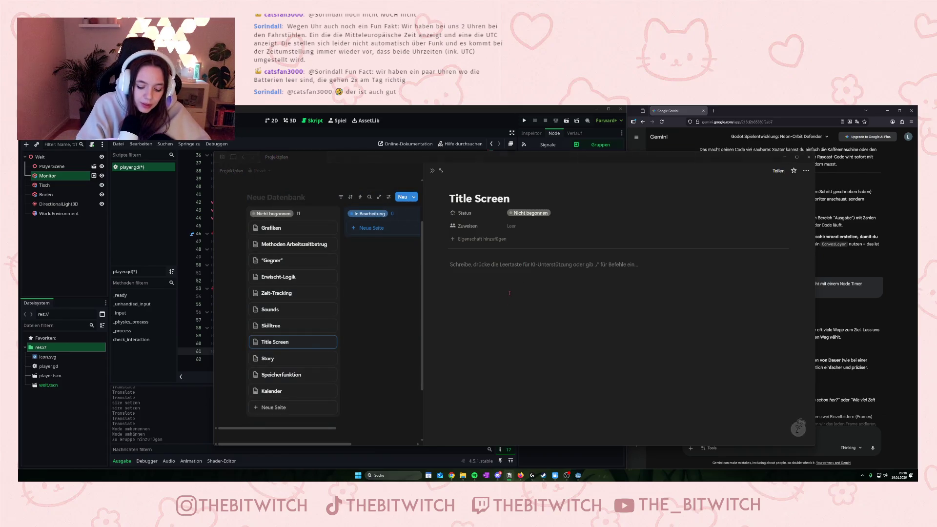
{"action": "type", "text": "Optionen:"}
{"action": "key", "text": "Return"}
{"action": "type", "text": "Eins"}
{"action": "key", "text": "BackSpace"}
{"action": "key", "text": "BackSpace"}
{"action": "key", "text": "BackSpace"}
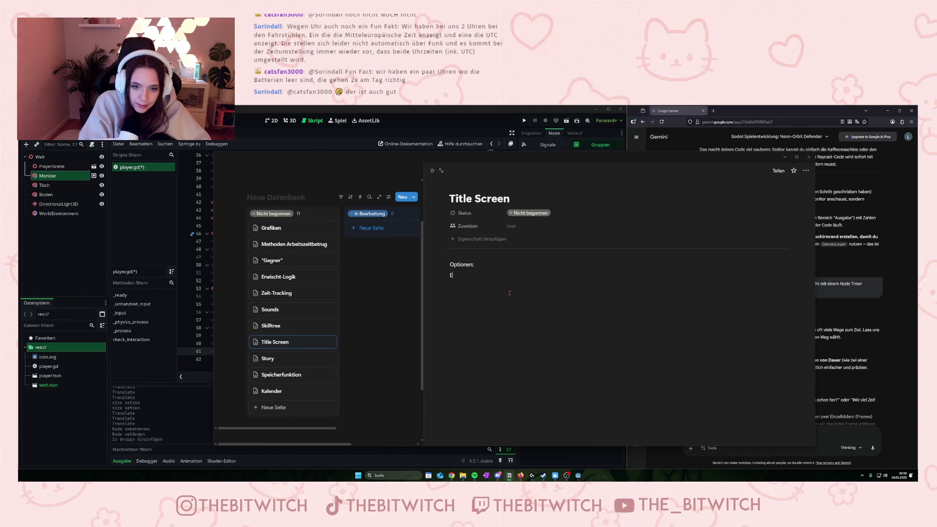
{"action": "type", "text": "instellungen"}
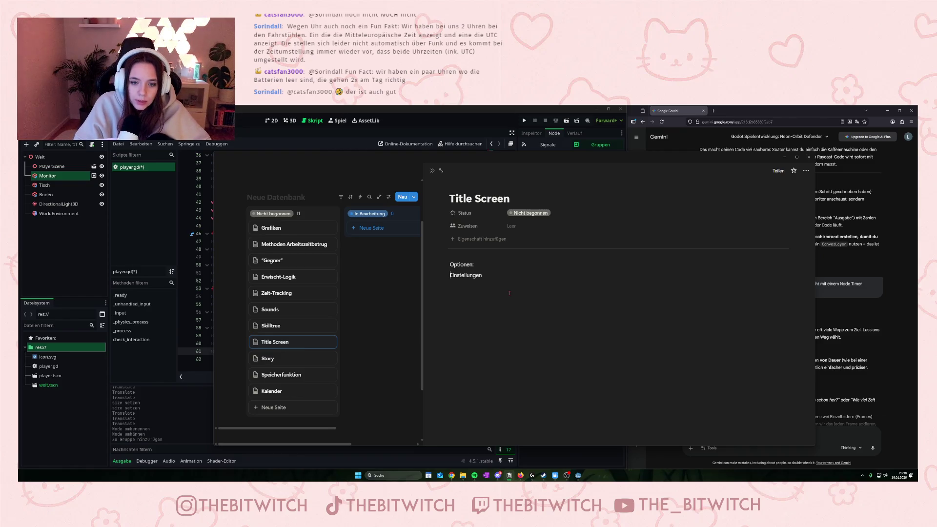
Insert 'Neues Spiel' and 'Spiel laden' above Einstellungen, then start a new board card
{"action": "key", "text": "Return"}
{"action": "key", "text": "Return"}
{"action": "key", "text": "Up"}
{"action": "type", "text": "Neues Spiel"}
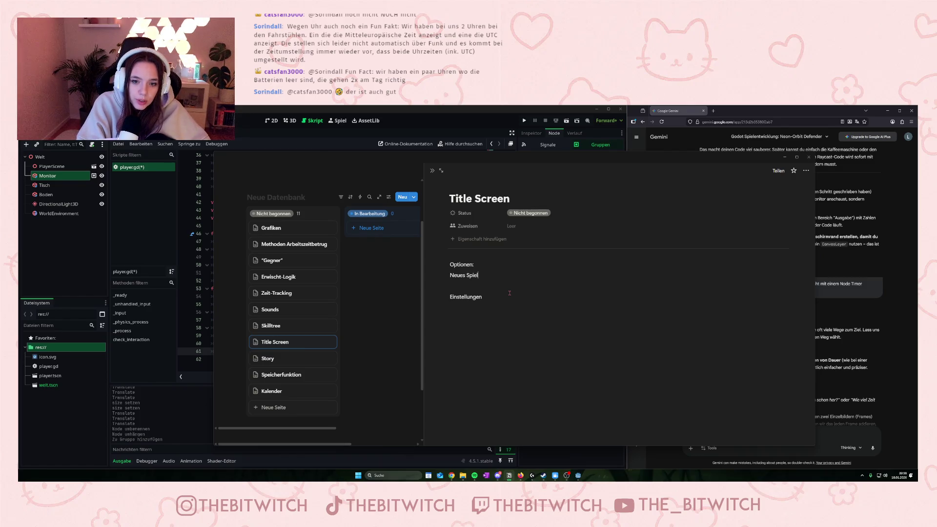
{"action": "key", "text": "Down"}
{"action": "type", "text": "Sp"}
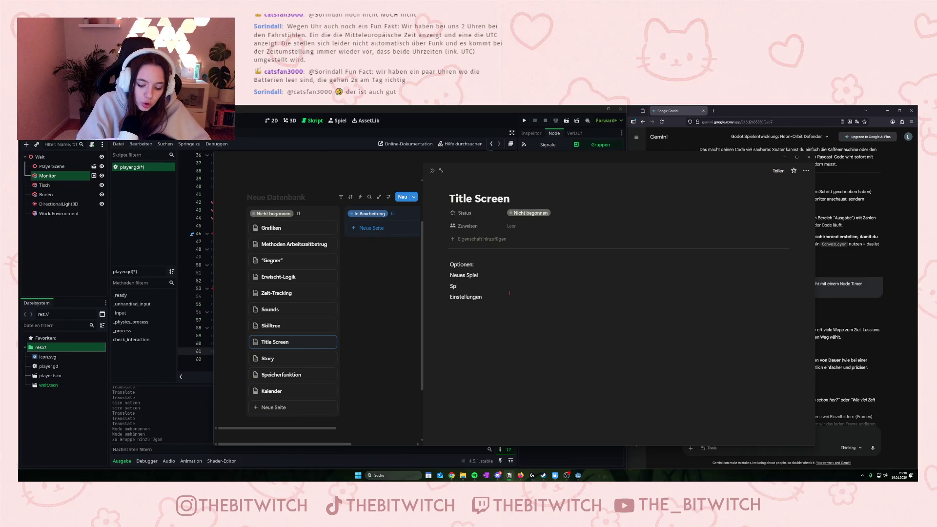
{"action": "type", "text": "iel laden"}
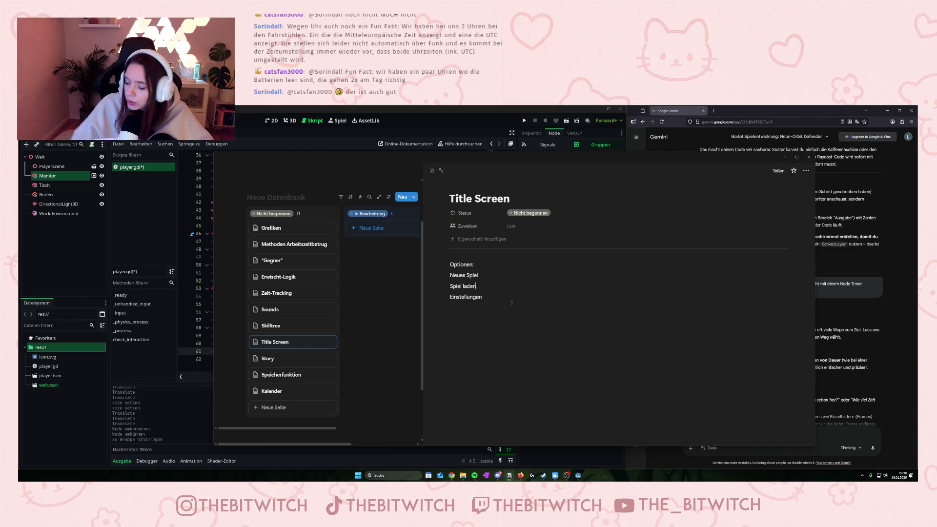
{"action": "key", "text": "Escape"}
{"action": "left_click", "coordinate": [454, 405]}
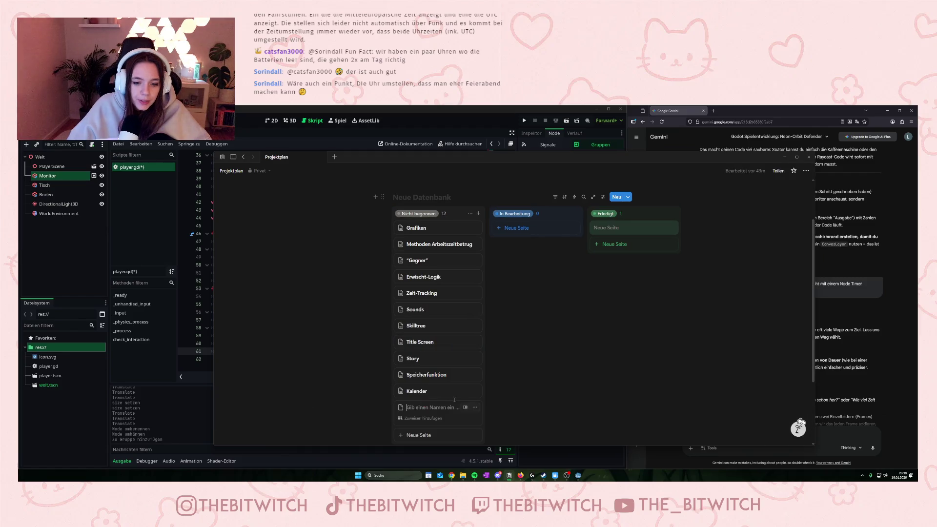
Name the new card 'Einstellungen' and add 'Hintergrundmusik' below Hintergrundgeräusche on the Sounds page
{"action": "type", "text": "Einstellungen"}
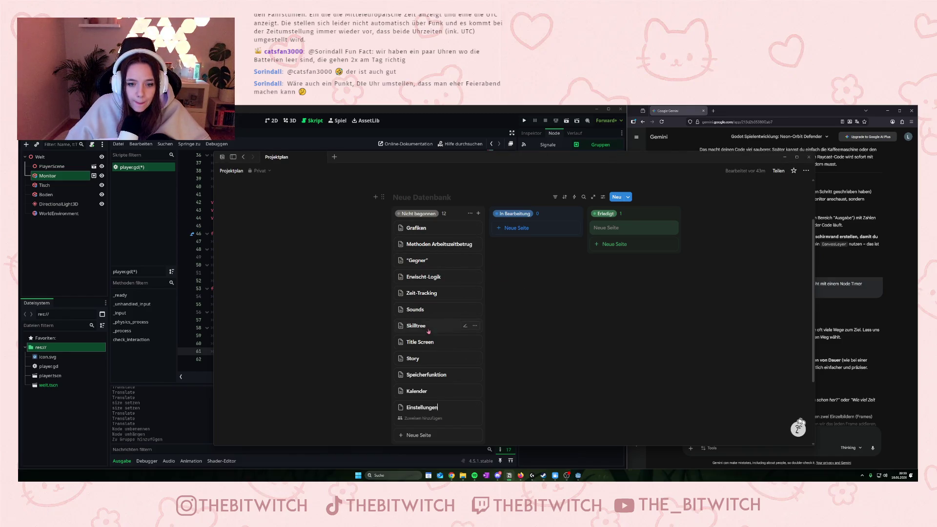
{"action": "left_click", "coordinate": [427, 311]}
{"action": "left_click", "coordinate": [479, 308]}
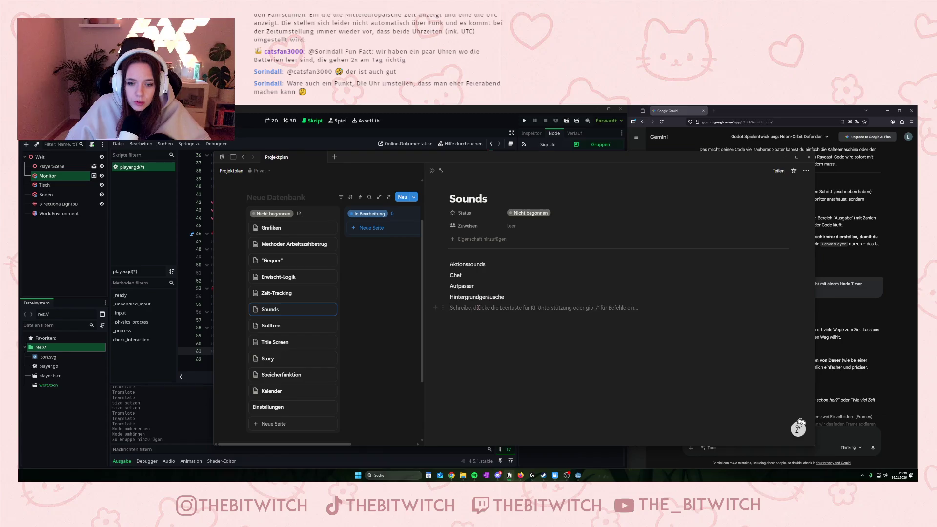
{"action": "type", "text": "Hintergr"}
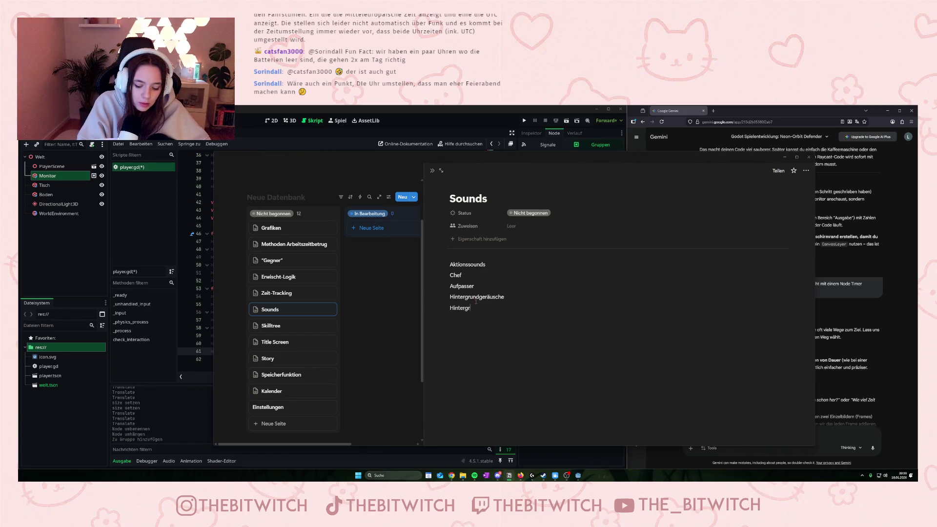
{"action": "type", "text": "undmusik"}
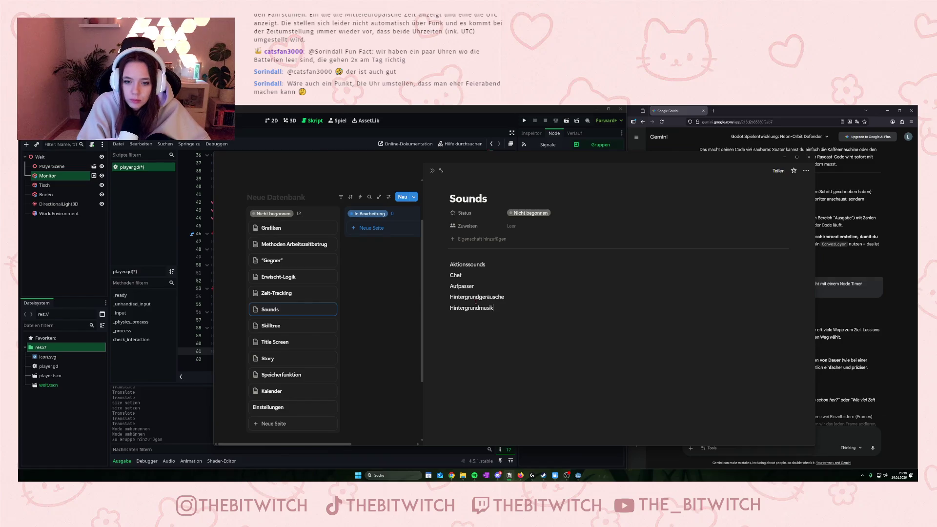
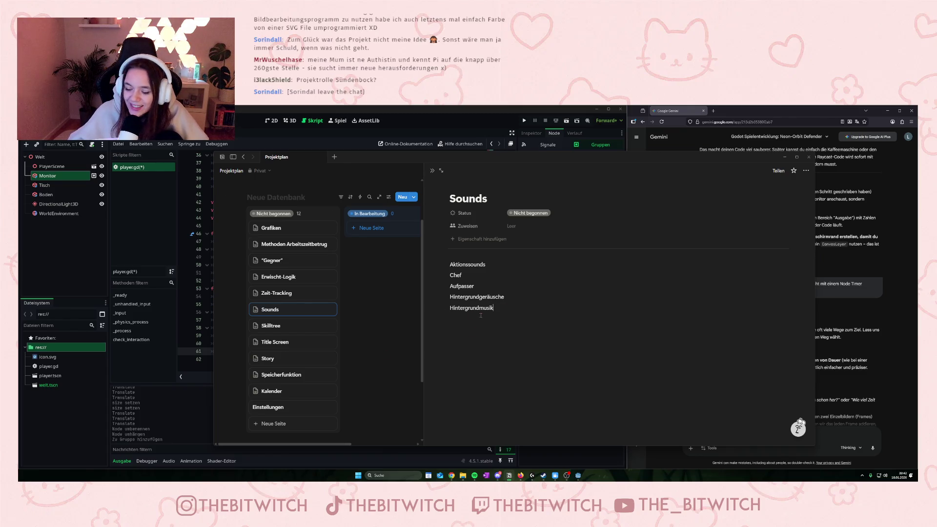
On the Einstellungen page, note 'Soundlautstärken (Hintergrundmusik, Umgebungsgeräusche, Stimmen)'
{"action": "left_click", "coordinate": [294, 408]}
{"action": "left_click", "coordinate": [508, 277]}
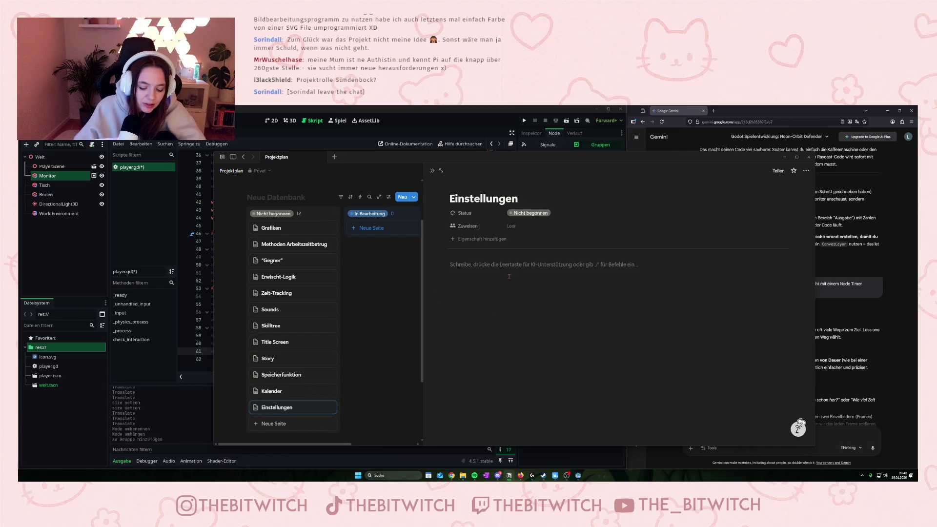
{"action": "type", "text": "Sound"}
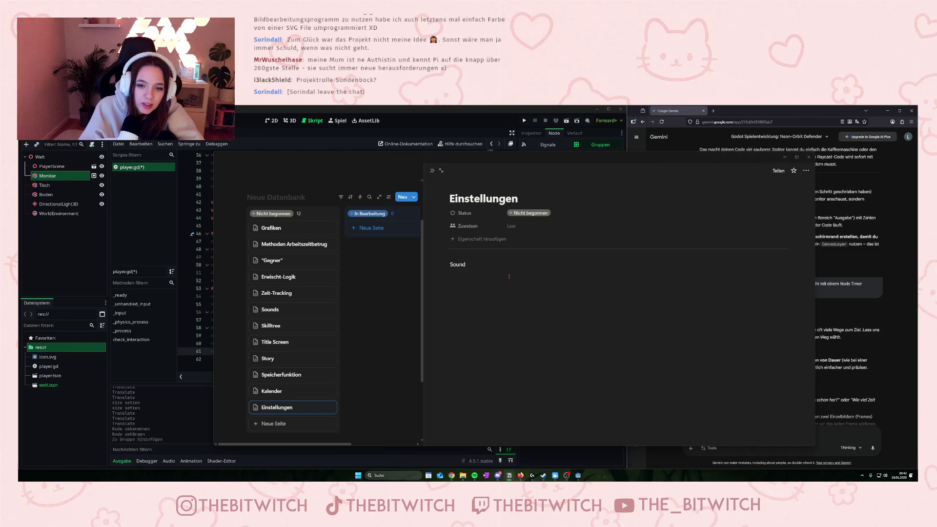
{"action": "type", "text": "lautstärken"}
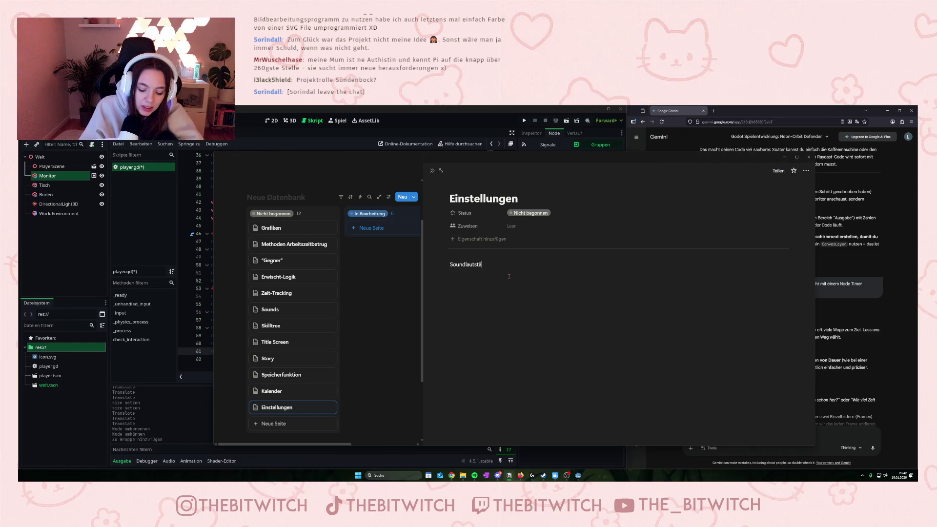
{"action": "type", "text": " (Hinter"}
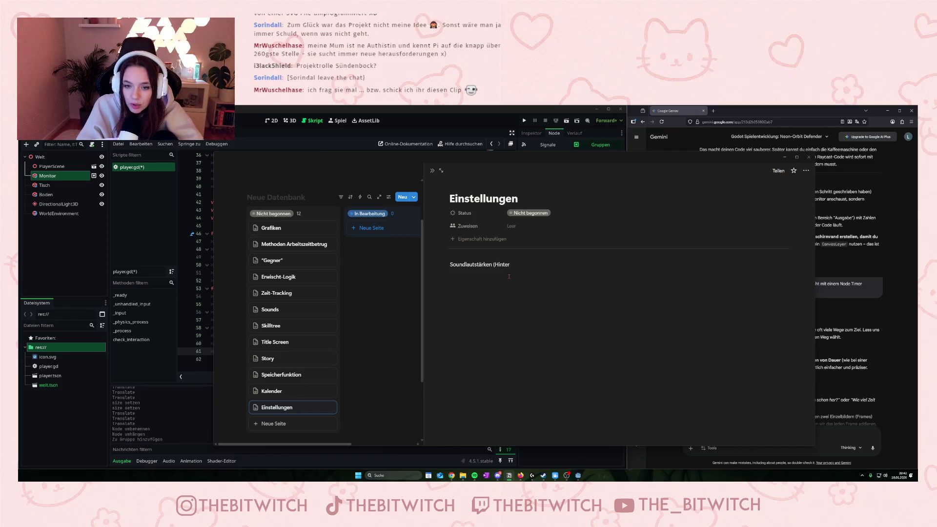
{"action": "type", "text": "grundmusik,"}
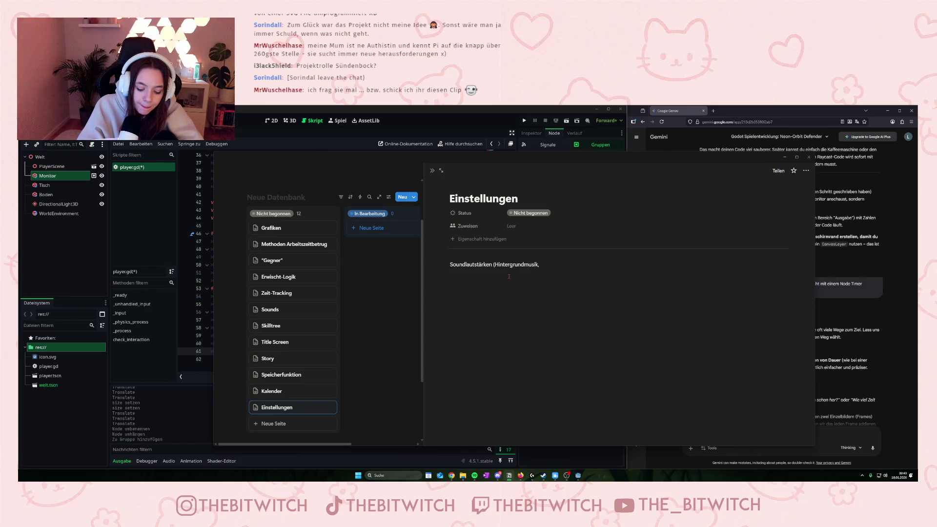
{"action": "type", "text": " Umgebungsgeräu"}
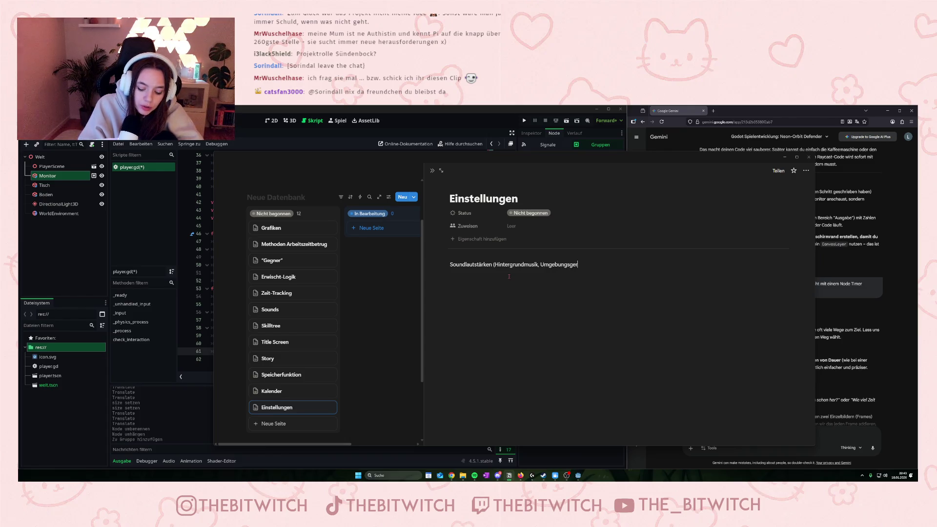
{"action": "key", "text": "BackSpace"}
{"action": "type", "text": "usche"}
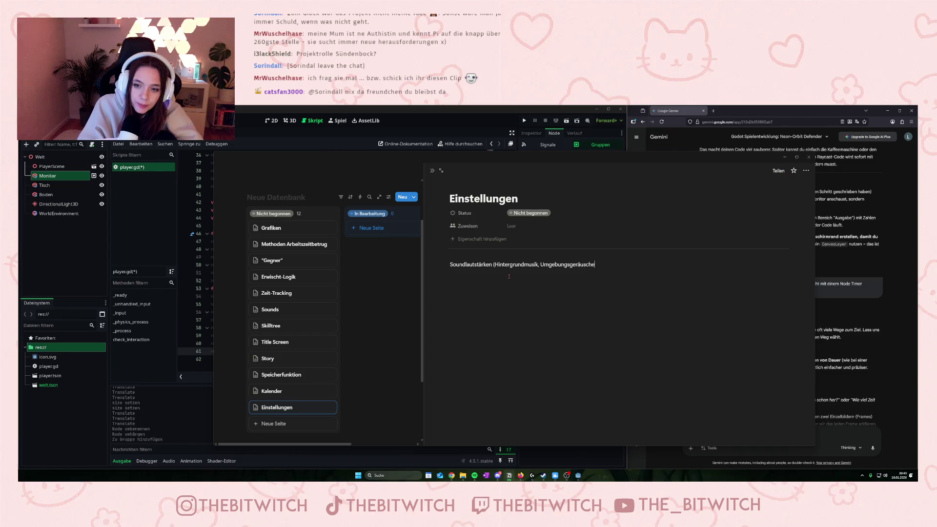
{"action": "type", "text": ", Stimmen"}
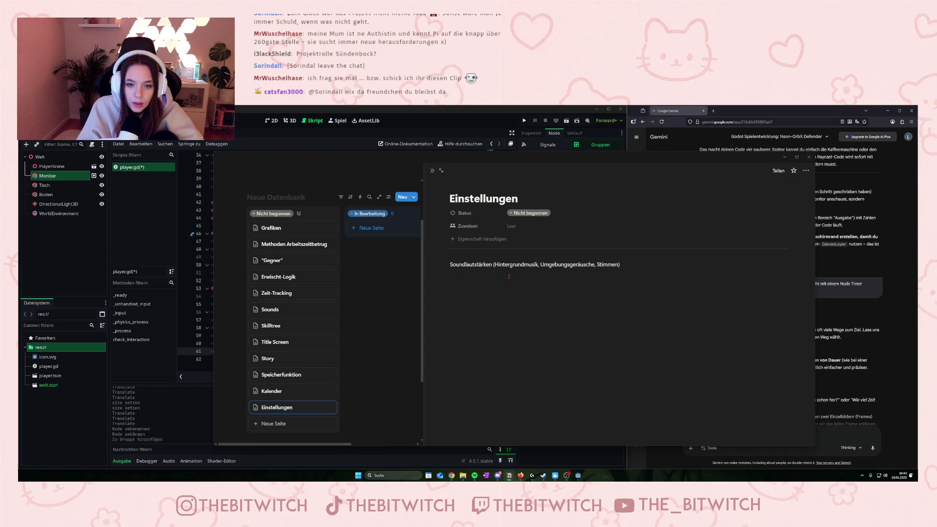
Add the note 'Steuerung (wird ein v2 Ding ->1 Steuerung anzeigen'
{"action": "type", "text": "Steuerung"}
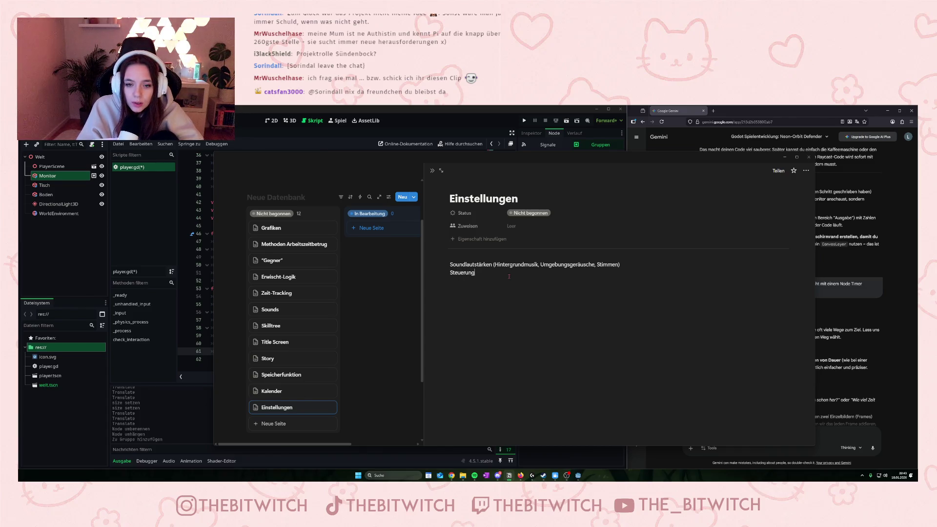
{"action": "type", "text": " (wi"}
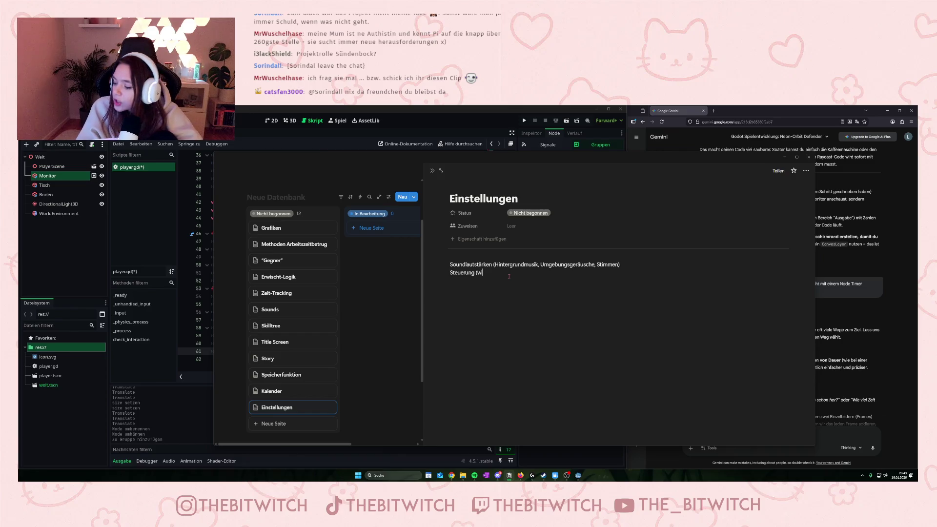
{"action": "type", "text": "rd ein v2 Ding"}
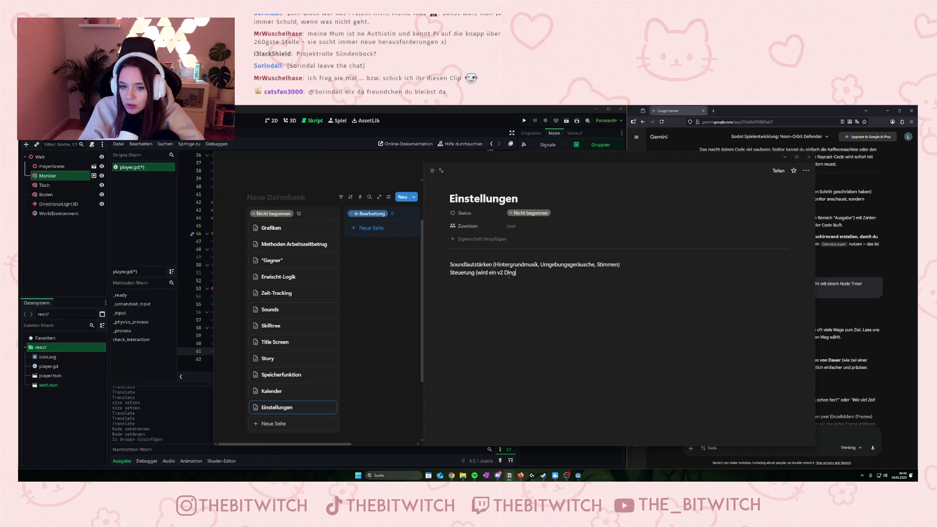
{"action": "type", "text": "="}
{"action": "key", "text": "BackSpace"}
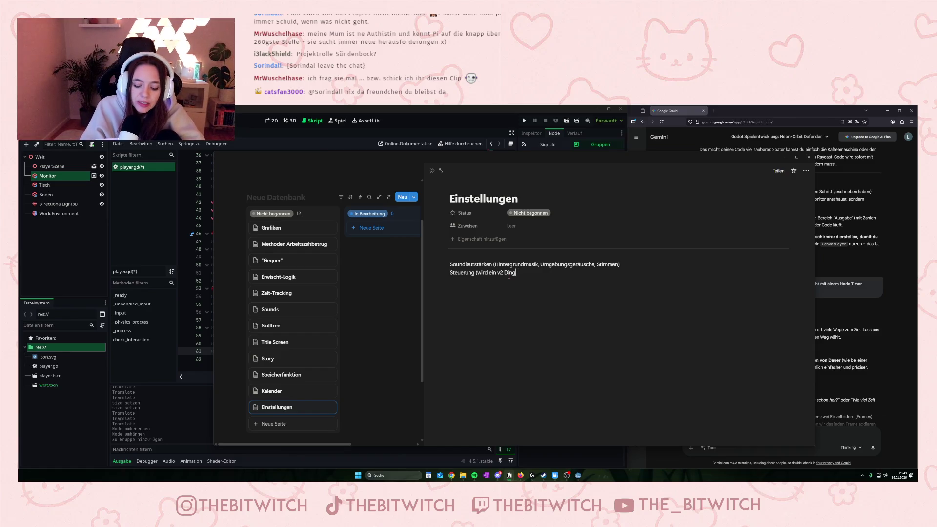
{"action": "type", "text": "->"}
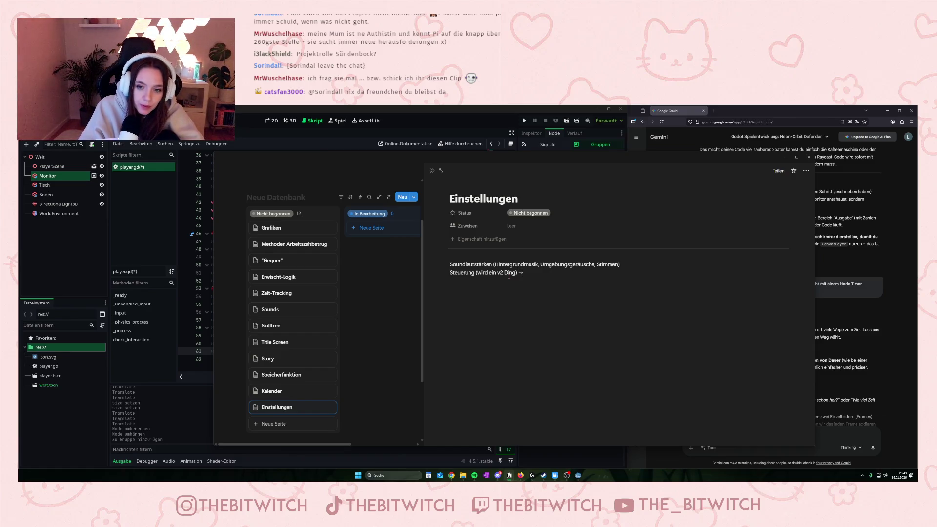
{"action": "type", "text": "1"}
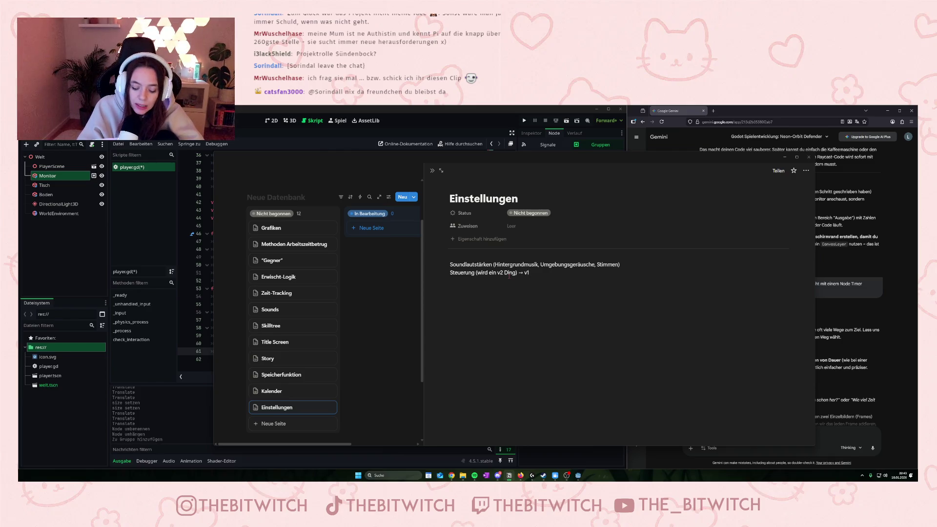
{"action": "type", "text": " Steuerung"}
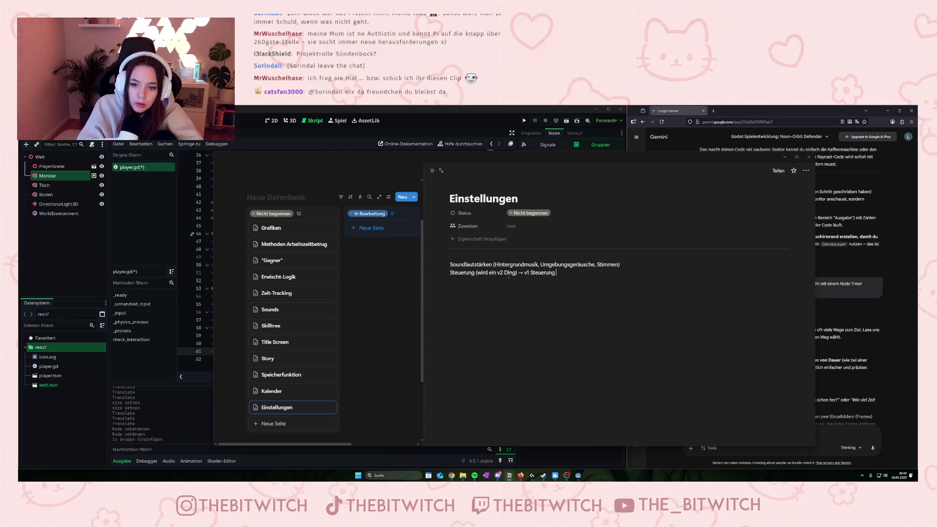
{"action": "type", "text": " anzeigen"}
{"action": "key", "text": "Return"}
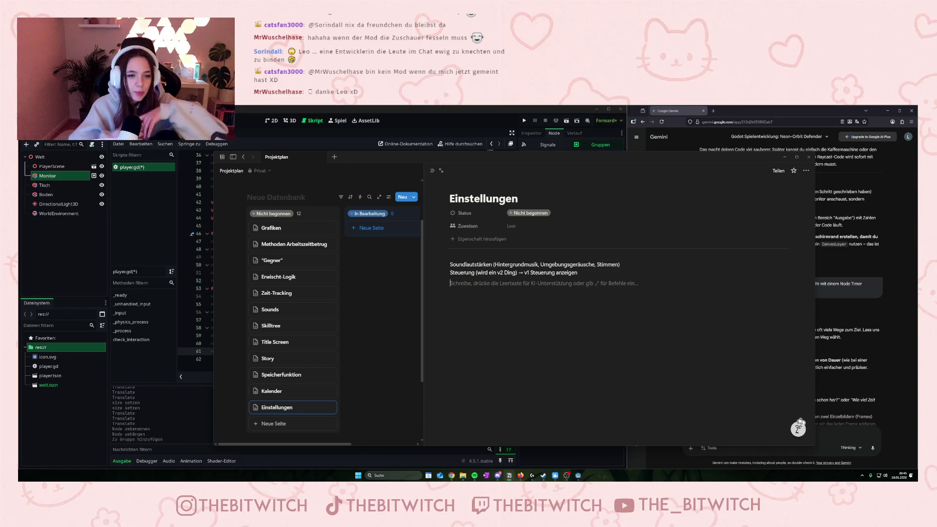
{"action": "left_click", "coordinate": [293, 228]}
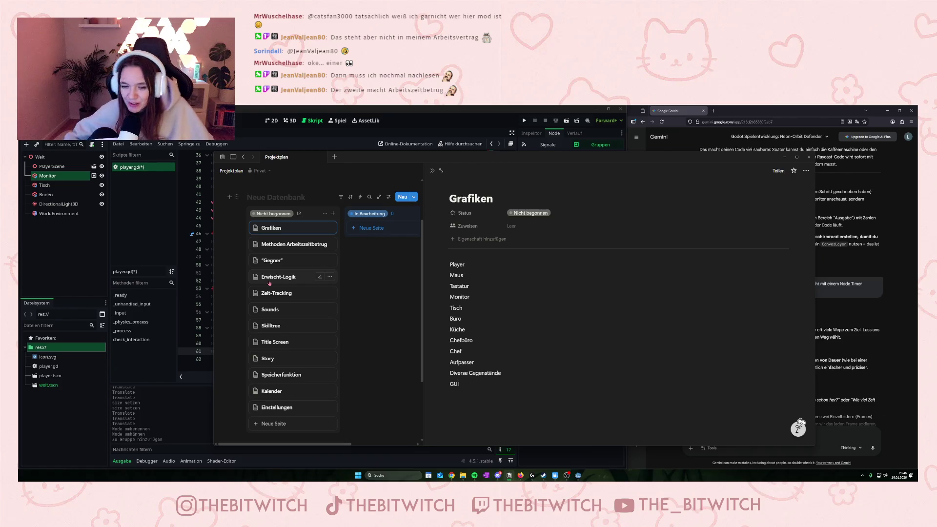
Add a 'Schlafen' row to Methoden Arbeitszeitbetrug with Risiko Insane and Zeit 3 Stunden
{"action": "left_click", "coordinate": [295, 245]}
{"action": "scroll", "coordinate": [502, 350], "scroll_direction": "down", "scroll_amount": 3}
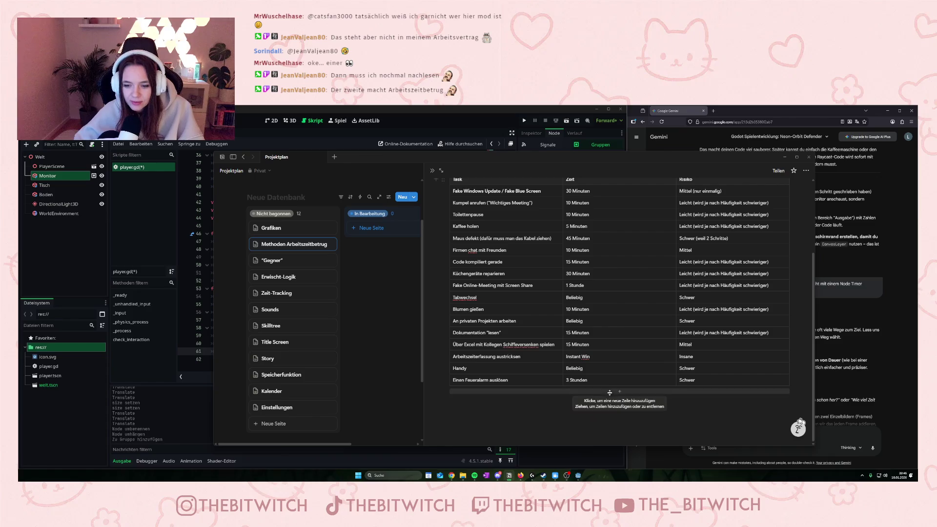
{"action": "left_click", "coordinate": [498, 388]}
{"action": "type", "text": "Schlafen"}
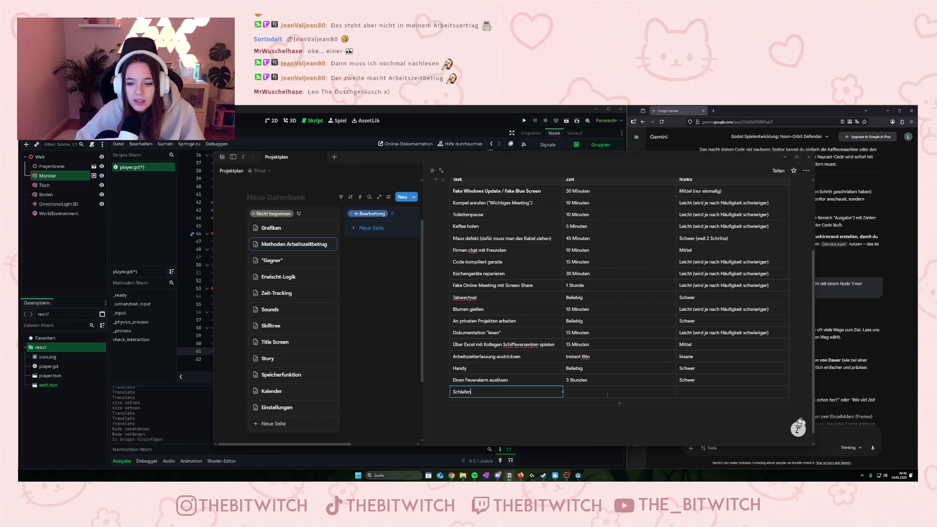
{"action": "left_click", "coordinate": [689, 393]}
{"action": "type", "text": "Insane"}
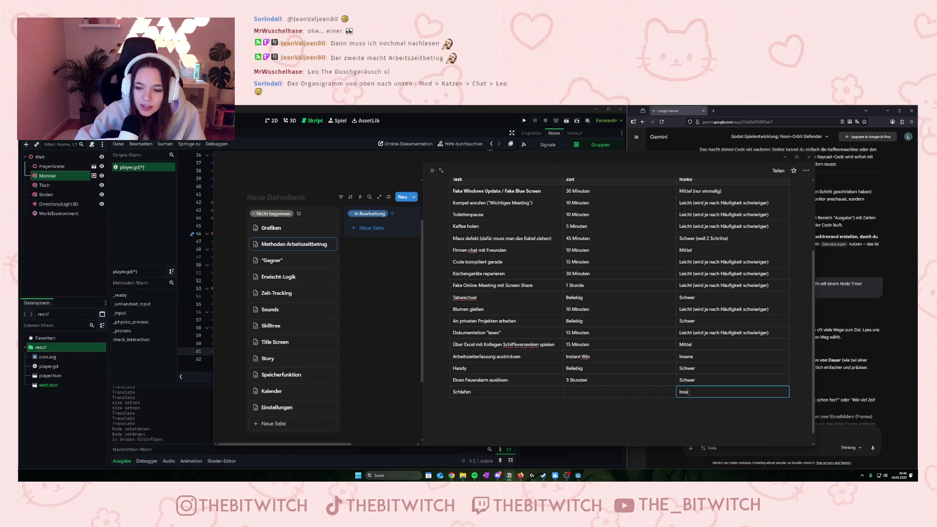
{"action": "left_click", "coordinate": [626, 390]}
{"action": "type", "text": "3"}
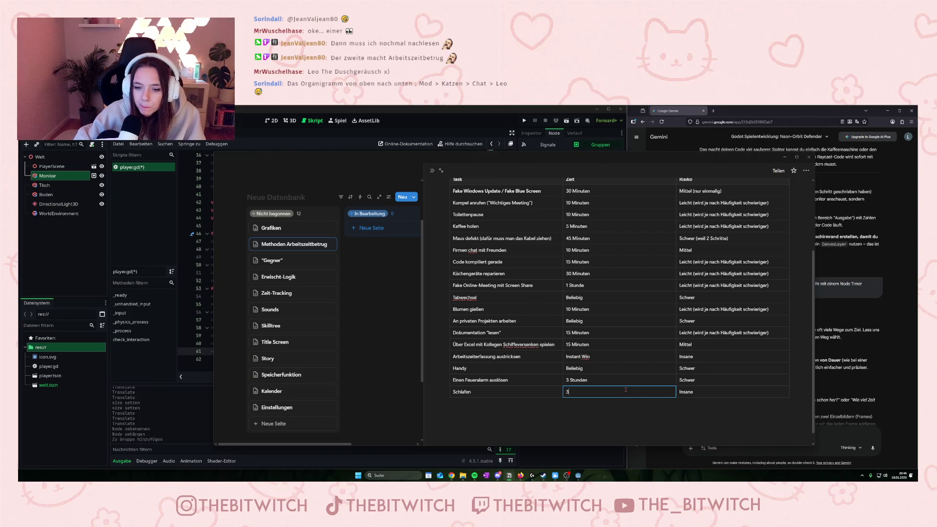
{"action": "type", "text": " Stunden"}
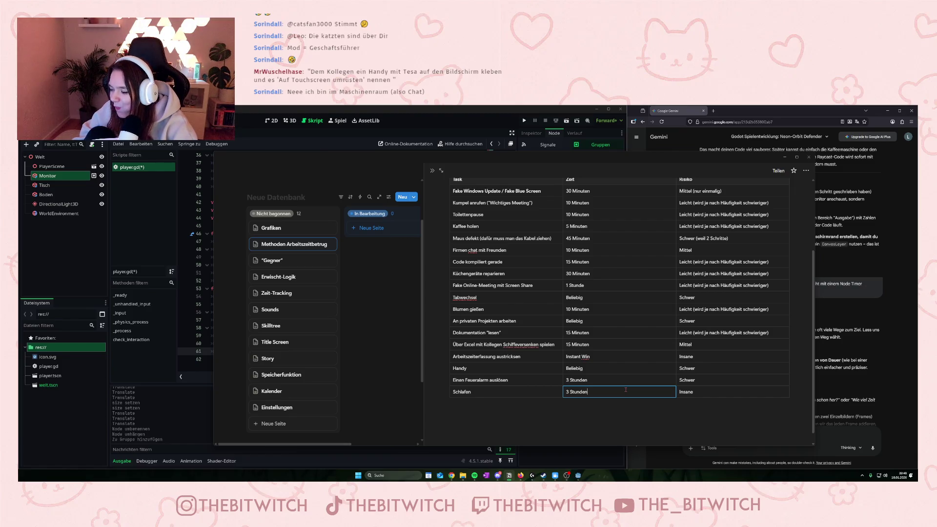
{"action": "key", "text": "Escape"}
{"action": "scroll", "coordinate": [475, 379], "scroll_direction": "down", "scroll_amount": 1}
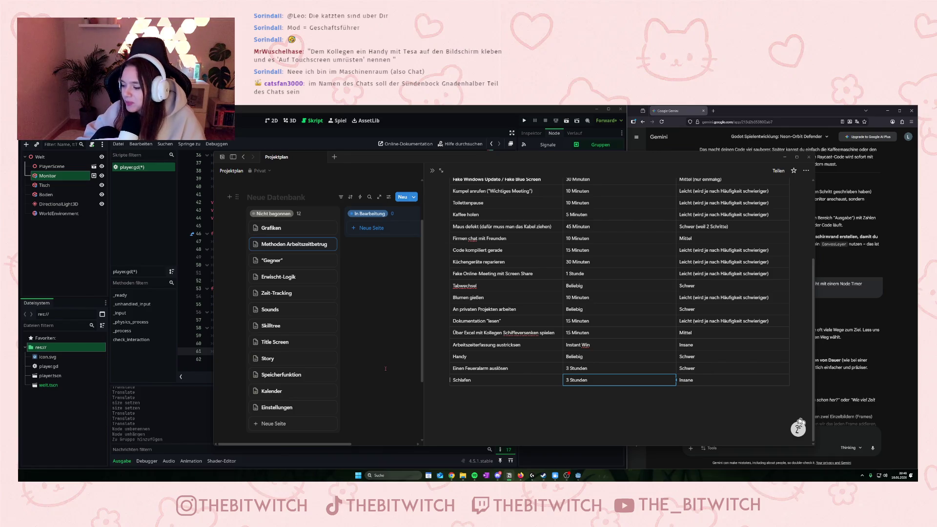
{"action": "scroll", "coordinate": [342, 337], "scroll_direction": "down", "scroll_amount": 2}
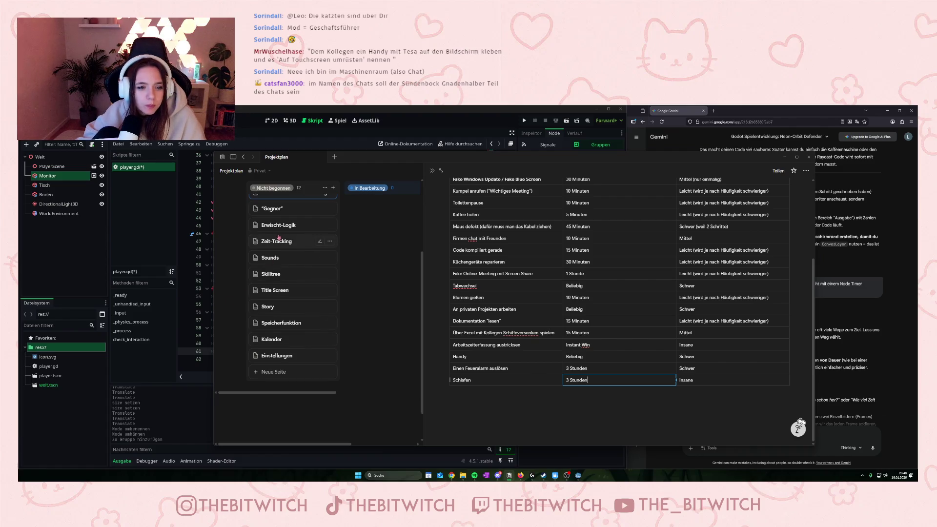
{"action": "scroll", "coordinate": [229, 308], "scroll_direction": "up", "scroll_amount": 2}
{"action": "left_click", "coordinate": [432, 171]}
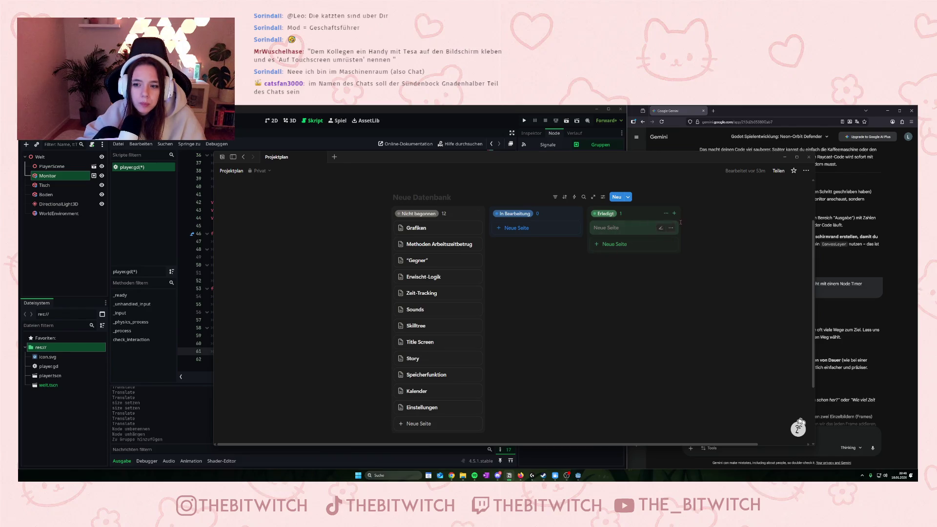
{"action": "scroll", "coordinate": [562, 339], "scroll_direction": "down", "scroll_amount": 1}
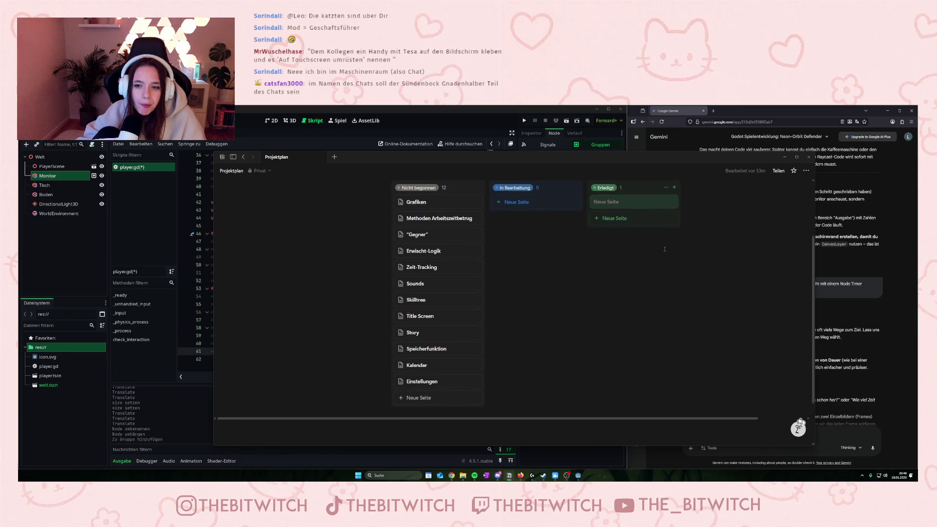
{"action": "left_click", "coordinate": [671, 202]}
{"action": "left_click", "coordinate": [687, 330]}
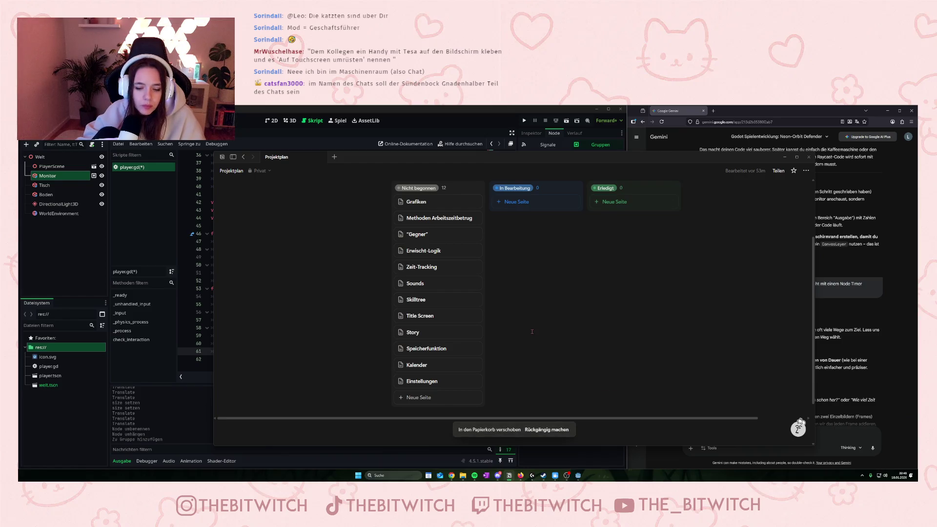
{"action": "scroll", "coordinate": [526, 340], "scroll_direction": "up", "scroll_amount": 3}
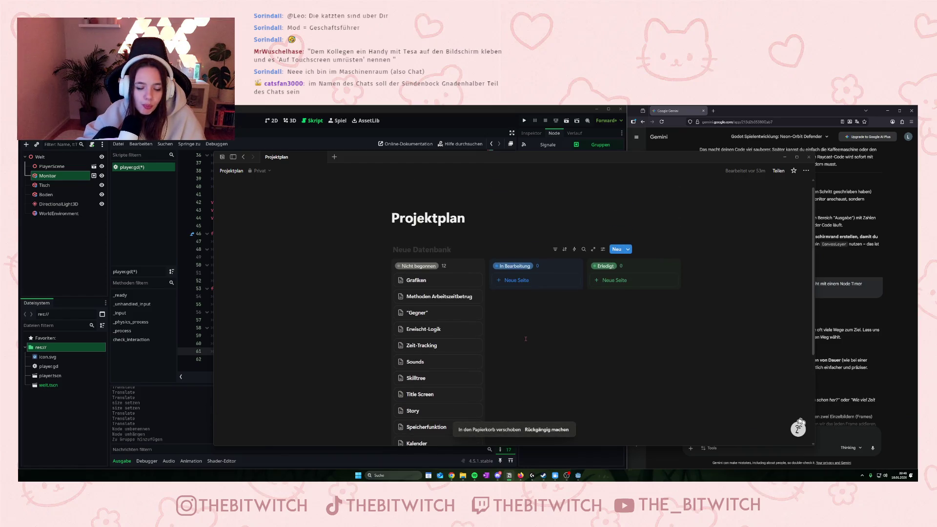
{"action": "scroll", "coordinate": [525, 338], "scroll_direction": "down", "scroll_amount": 2}
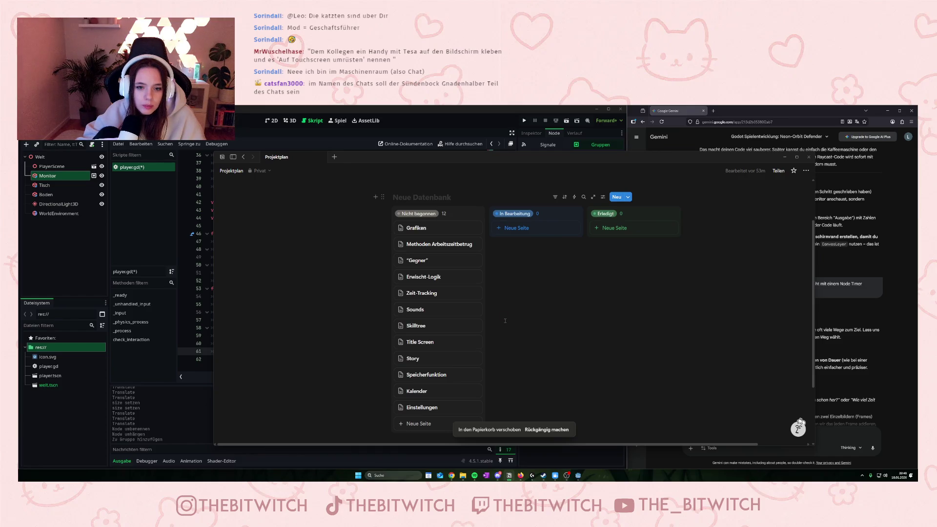
{"action": "left_click", "coordinate": [610, 229]}
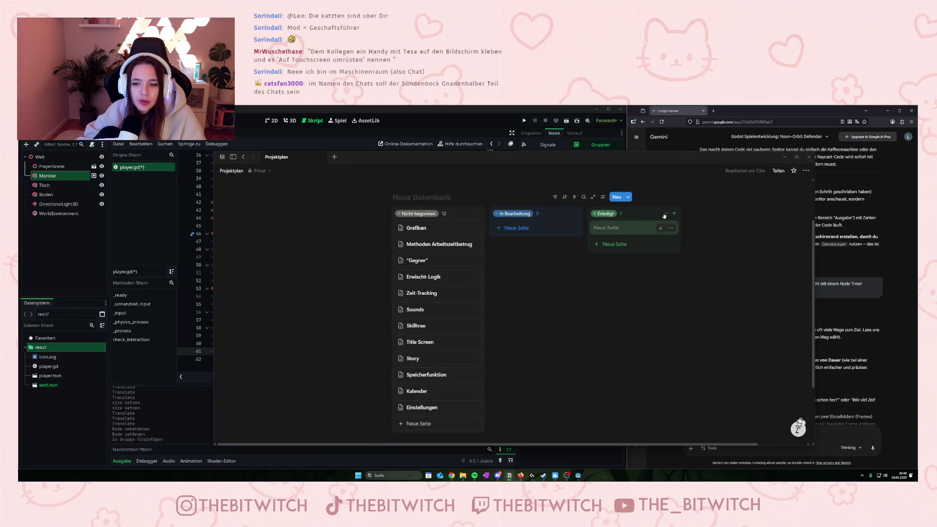
{"action": "left_click", "coordinate": [670, 228]}
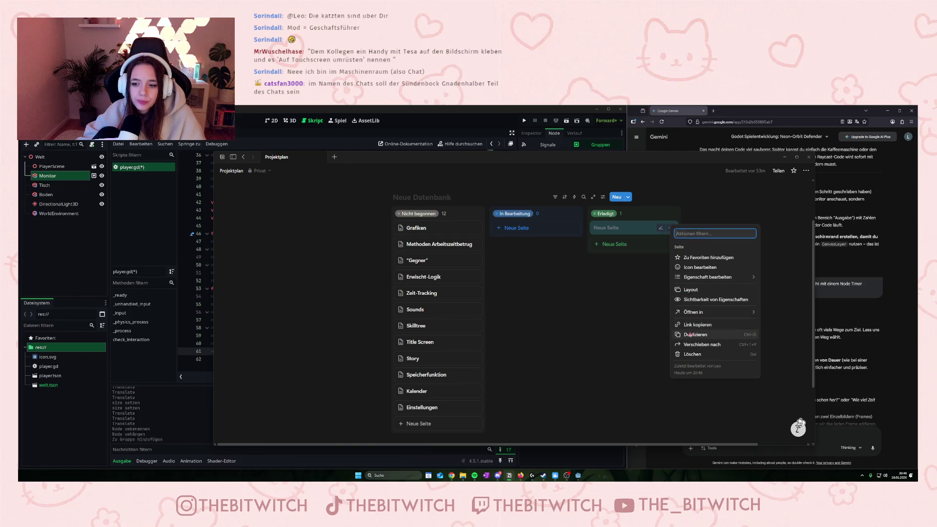
{"action": "left_click", "coordinate": [688, 355]}
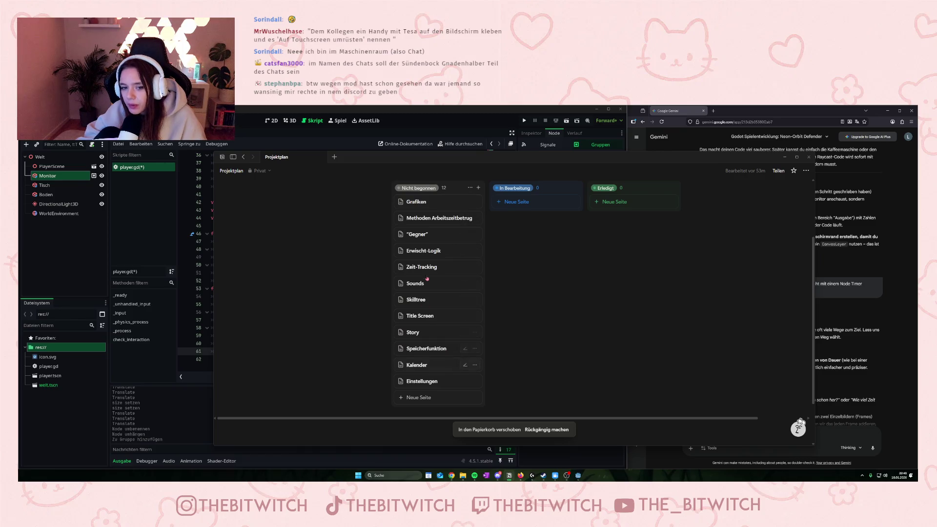
{"action": "left_click_drag", "start_coordinate": [451, 160], "coordinate": [853, 185]}
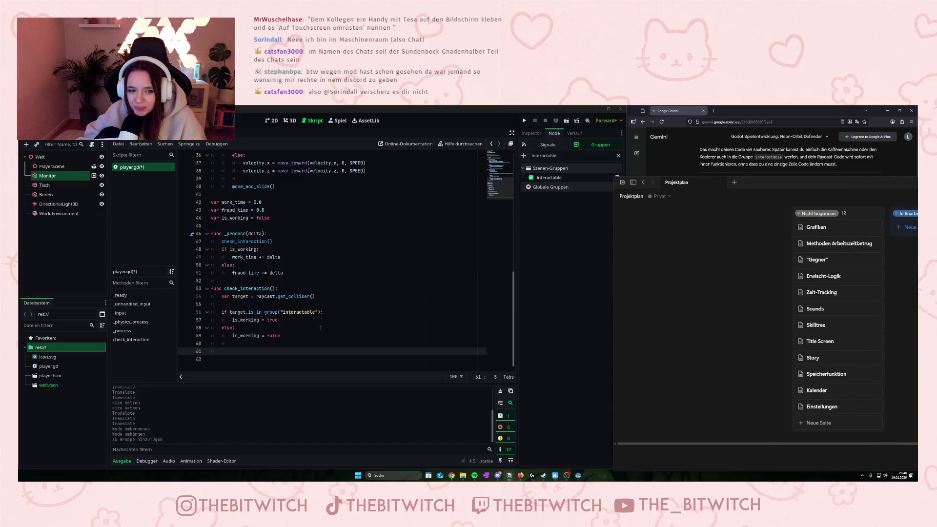
{"action": "mouse_move", "coordinate": [791, 188]}
{"action": "left_mouse_down"}
{"action": "mouse_move", "coordinate": [368, 159]}
{"action": "mouse_move", "coordinate": [386, 165]}
{"action": "left_mouse_up"}
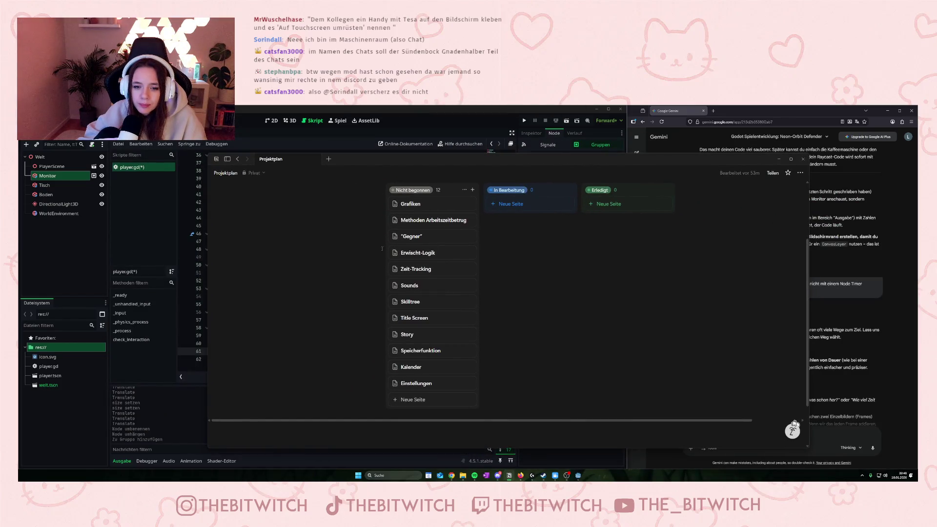
On Zeit-Tracking, add the note 'Zwei Timer: Arbeit und Arbeitszeitbetrug' below the working hours
{"action": "left_click", "coordinate": [416, 272]}
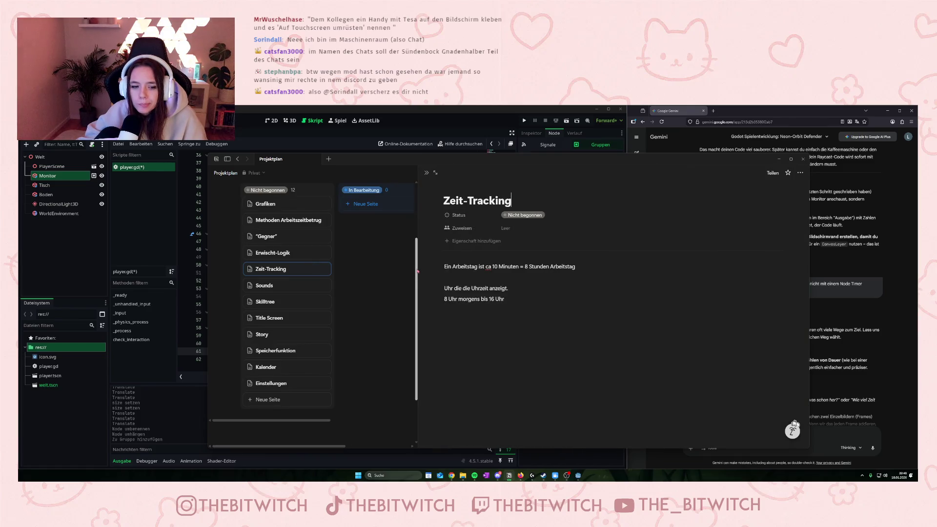
{"action": "left_click", "coordinate": [531, 308]}
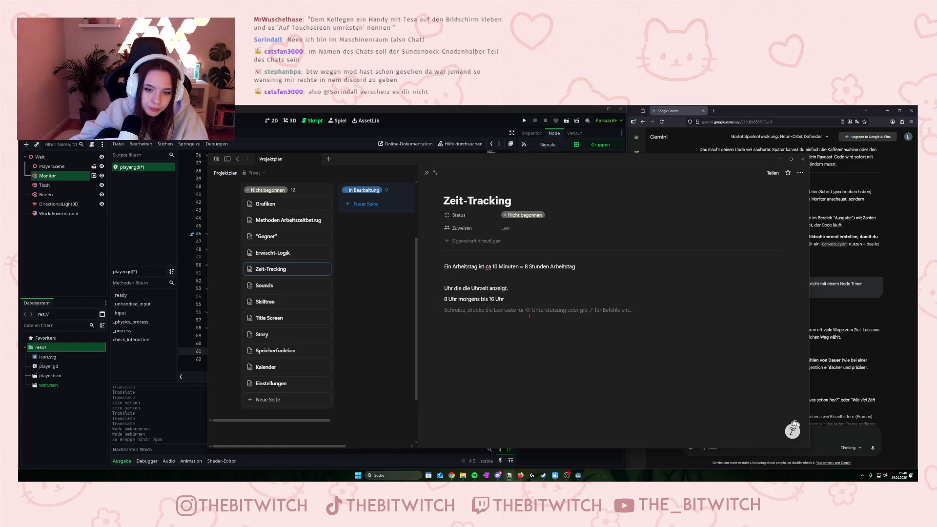
{"action": "key", "text": "Return"}
{"action": "type", "text": "Zwei Uhren"}
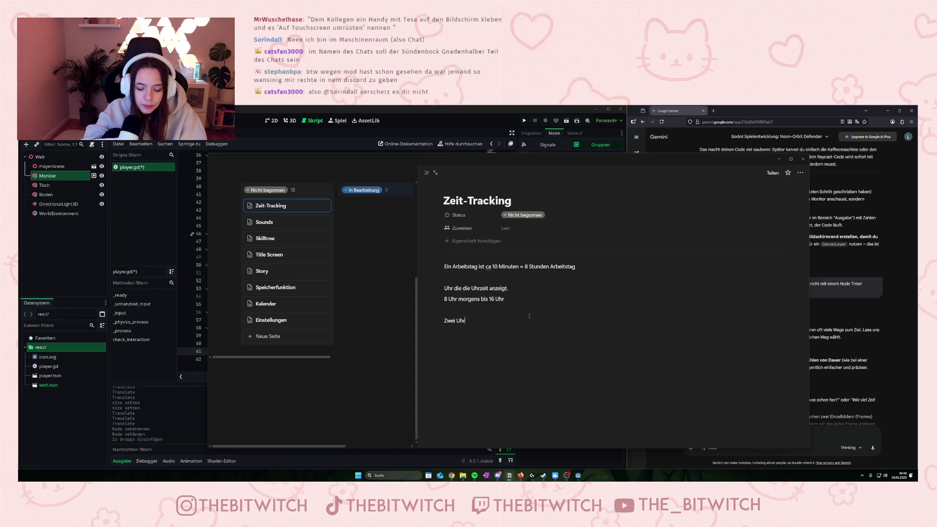
{"action": "key", "text": "BackSpace"}
{"action": "key", "text": "BackSpace"}
{"action": "key", "text": "BackSpace"}
{"action": "type", "text": "T"}
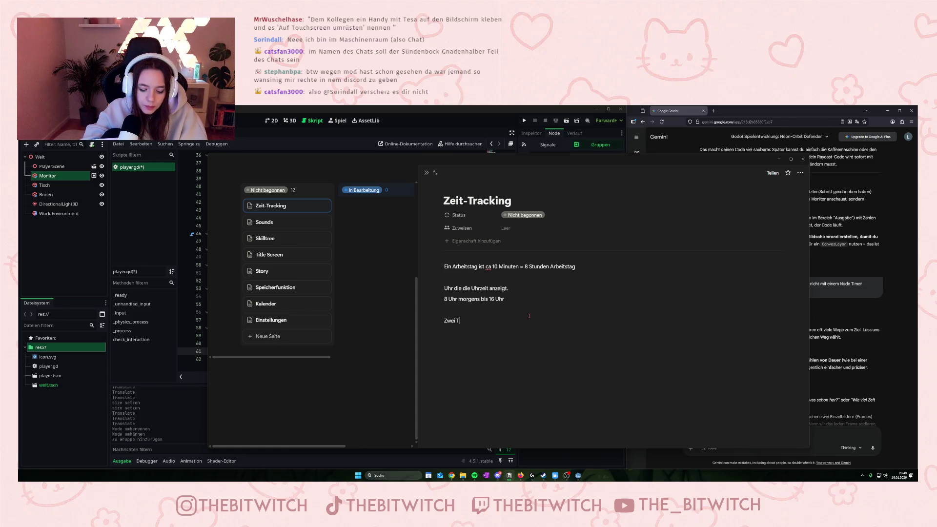
{"action": "type", "text": "imer: Arbi"}
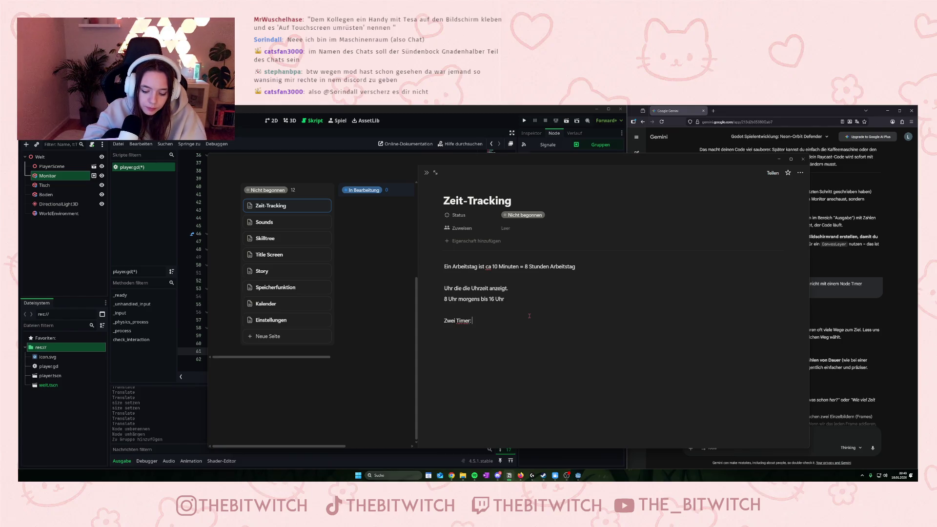
{"action": "key", "text": "BackSpace"}
{"action": "type", "text": "eit und"}
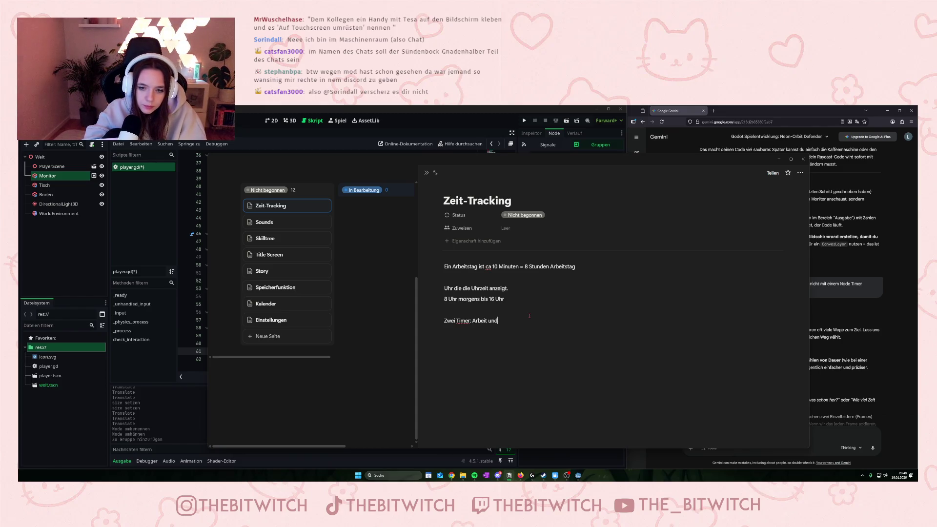
{"action": "type", "text": " Arbeit"}
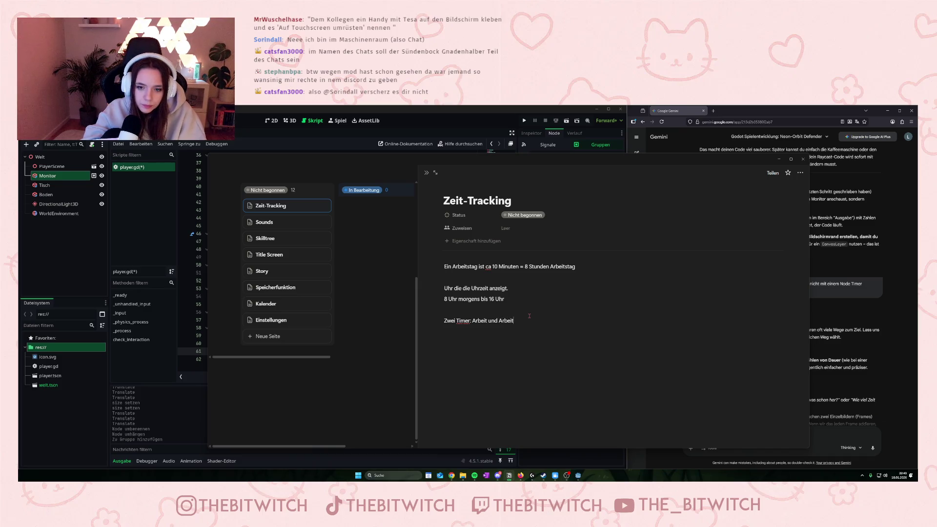
{"action": "type", "text": "szeitbetrug"}
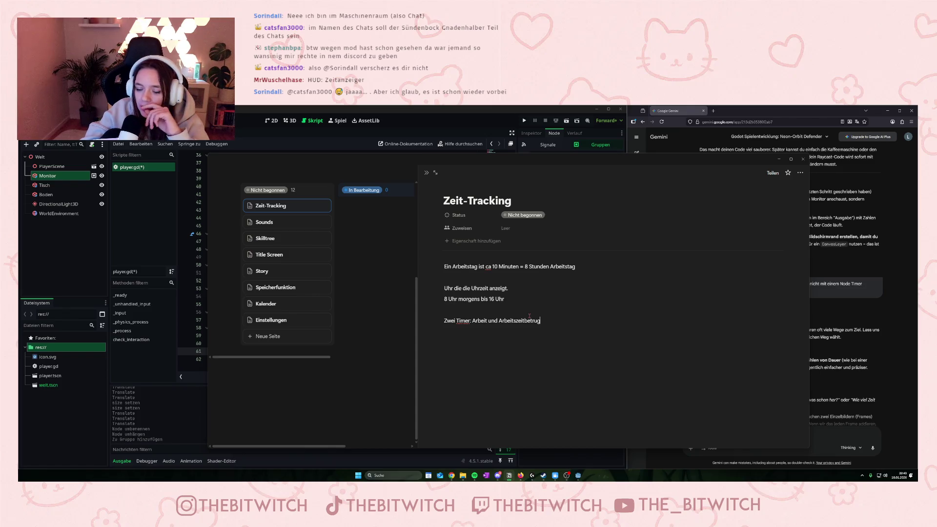
{"action": "key", "text": "Return"}
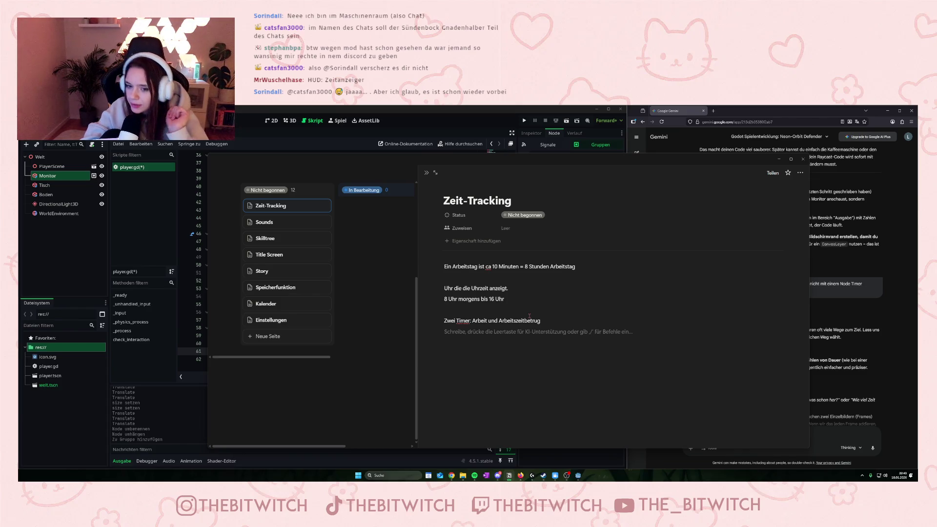
Note that time doesn't pass when nothing is done (between tasks, on arrival), then close Zeit-Tracking
{"action": "type", "text": "Wenn ger"}
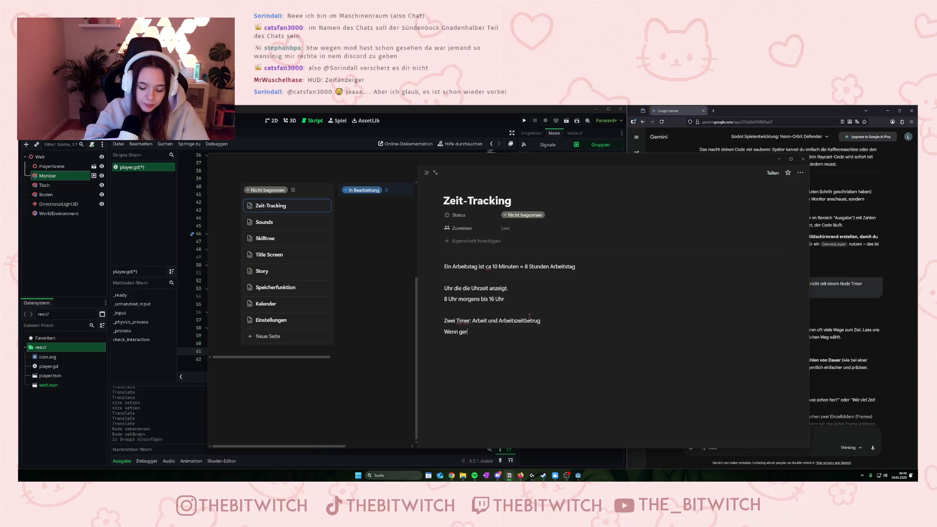
{"action": "type", "text": "ade nichts ge"}
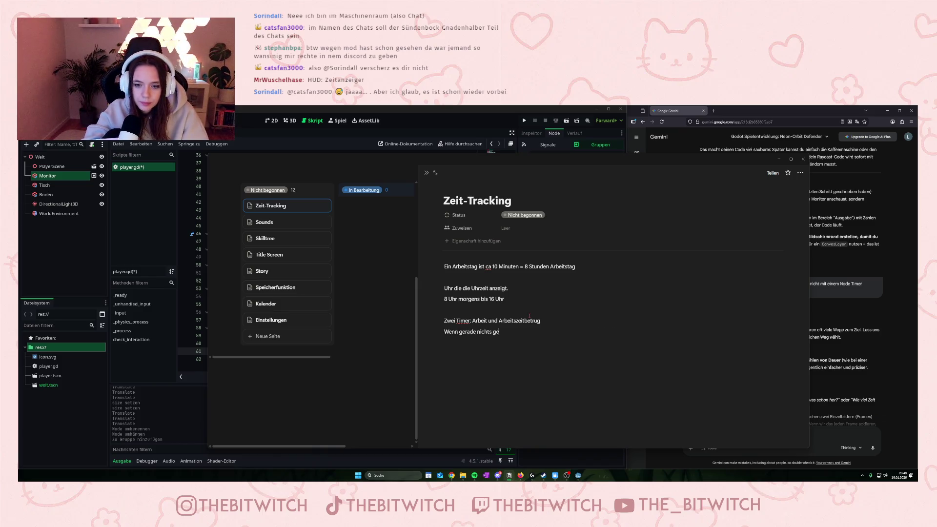
{"action": "type", "text": "tan wird (zwischen tasks und bei ankun"}
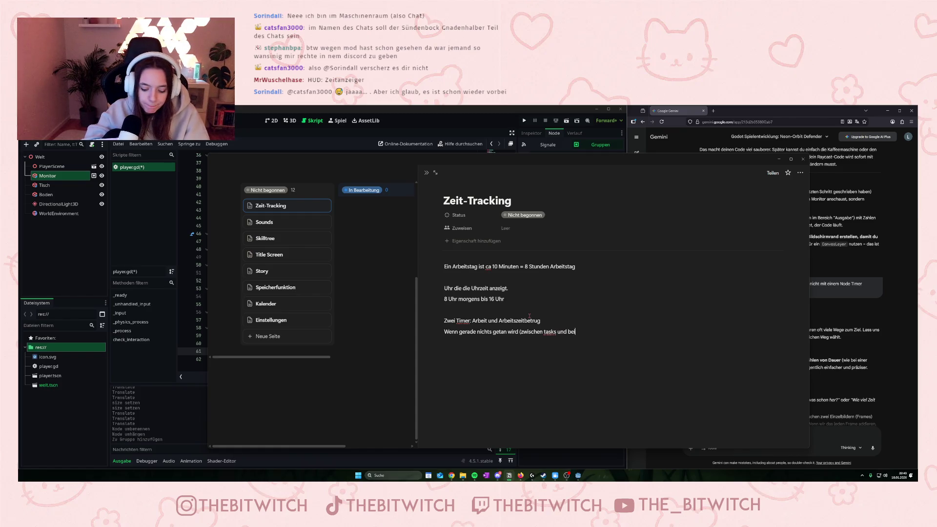
{"action": "type", "text": "ft), "}
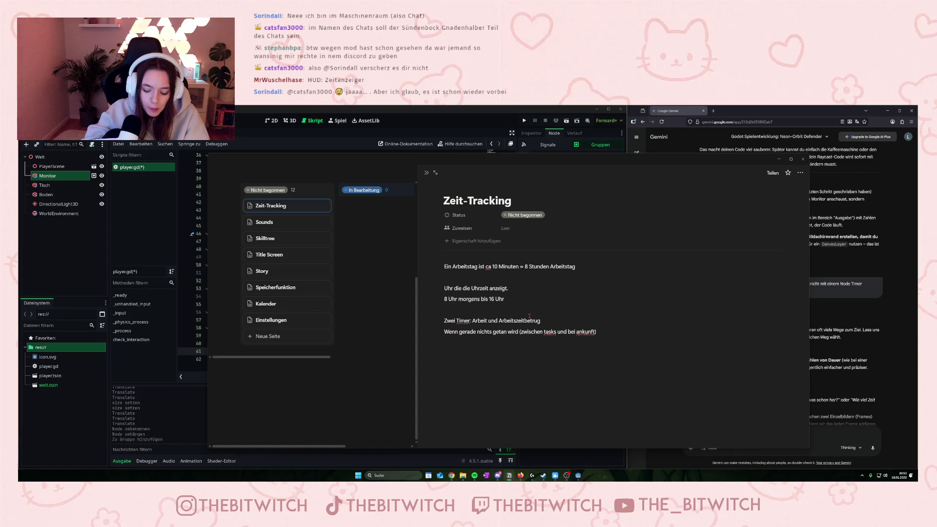
{"action": "type", "text": "vergeht"}
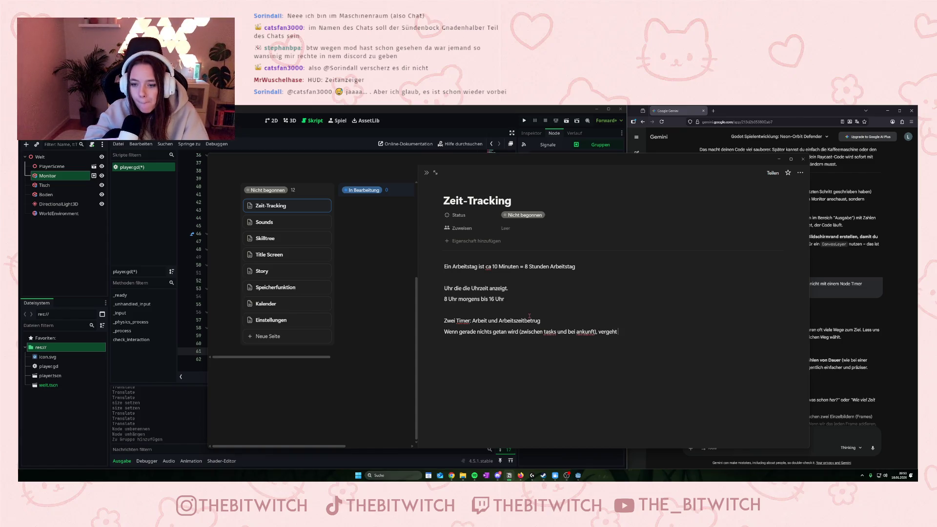
{"action": "type", "text": " die zeit nicht"}
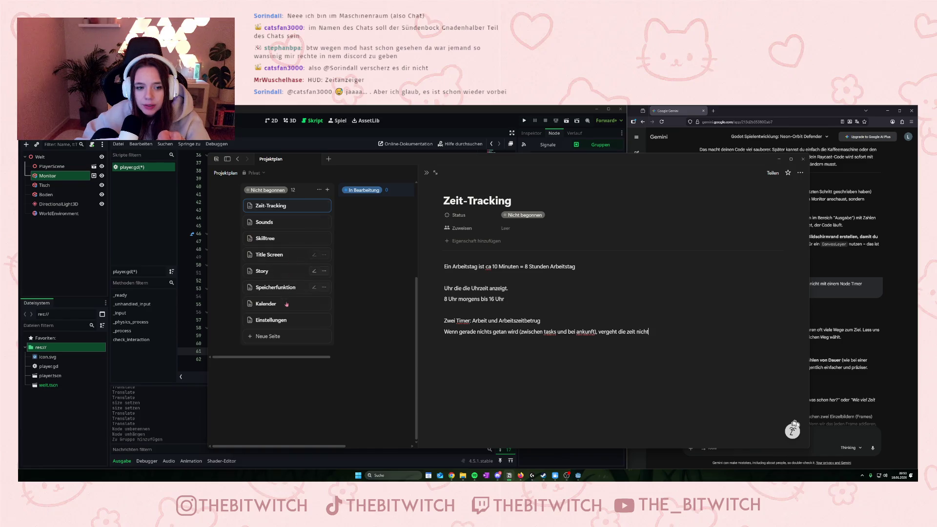
{"action": "key", "text": "Escape"}
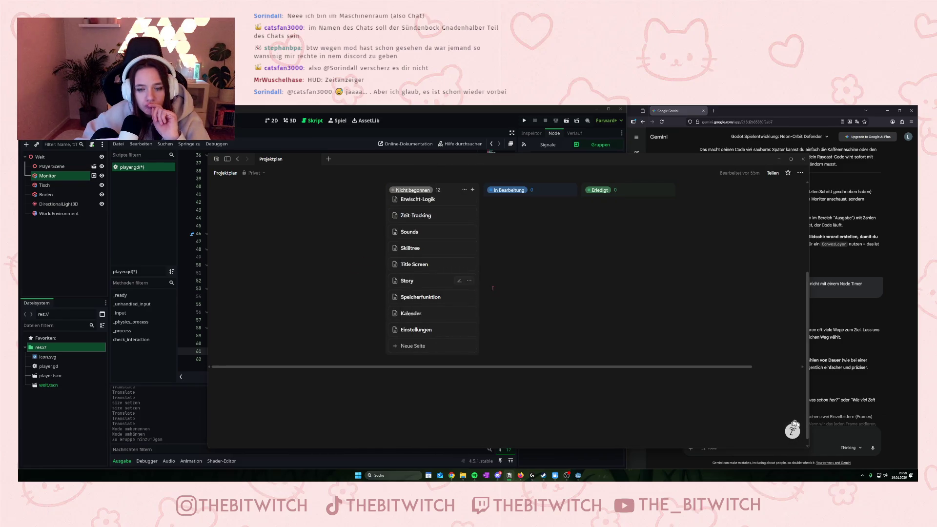
{"action": "scroll", "coordinate": [456, 253], "scroll_direction": "up", "scroll_amount": 2}
On the Grafiken page, append 'Buttons, Aktionen, Uhren' to the GUI entry
{"action": "left_click", "coordinate": [439, 253]}
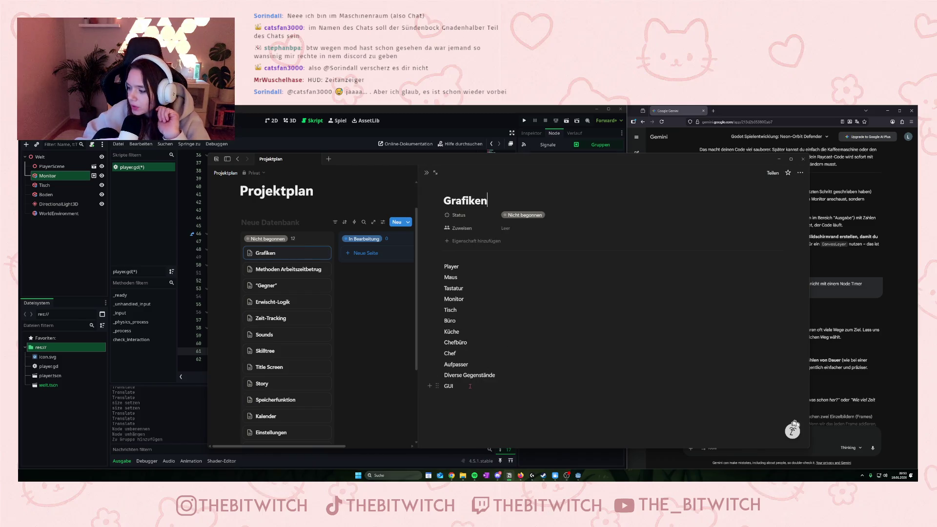
{"action": "type", "text": "-"}
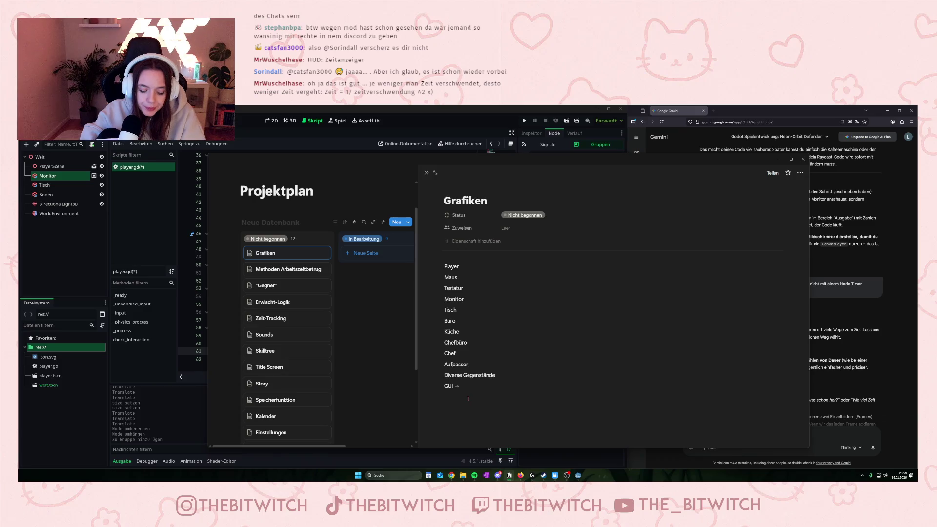
{"action": "type", "text": "ttons, Ac"}
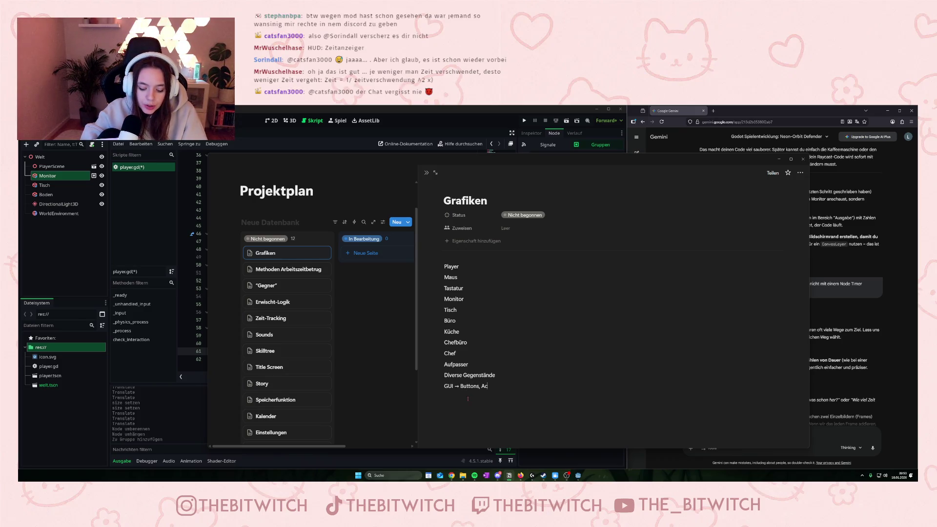
{"action": "key", "text": "BackSpace"}
{"action": "type", "text": "ktionen,"}
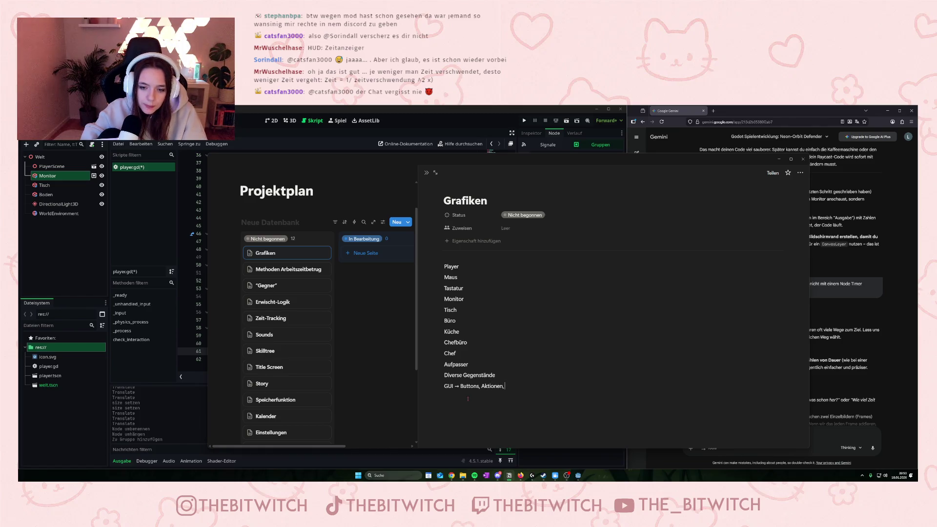
{"action": "type", "text": " Uhren"}
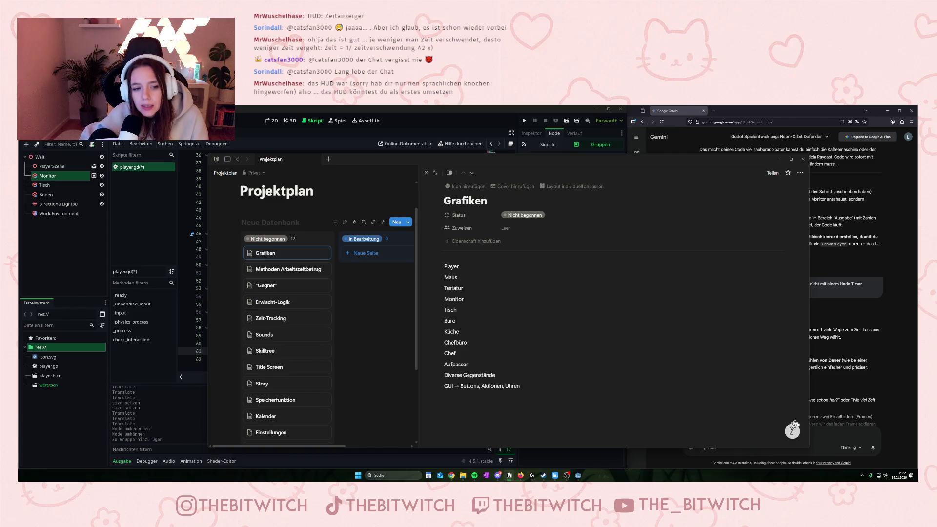
{"action": "key", "text": "alt+Tab"}
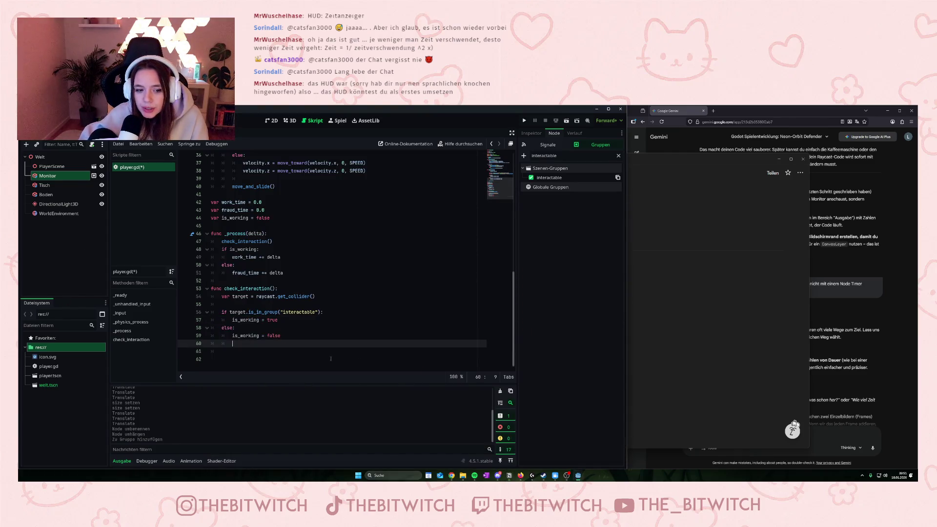
Dismiss the Gemini share popup, read the Timer answer, and start a new scene with Ctrl+N
{"action": "left_click", "coordinate": [826, 235]}
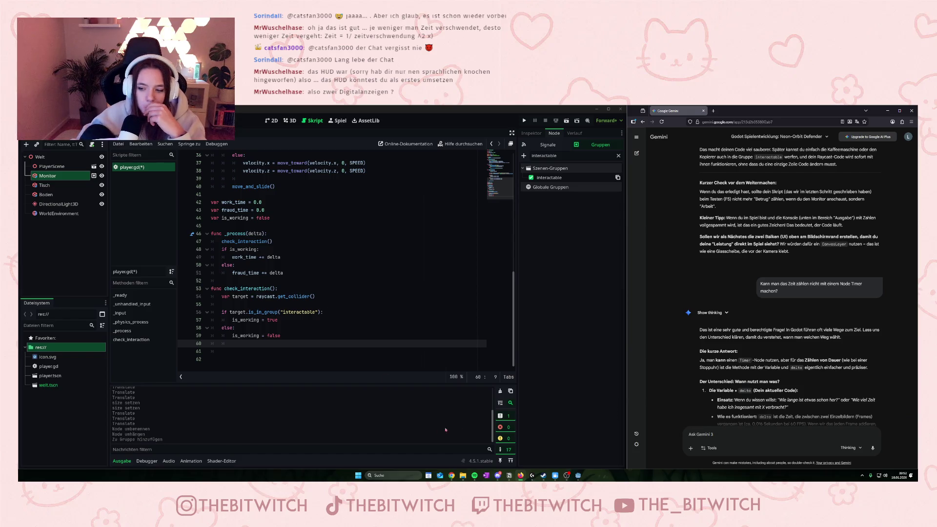
{"action": "scroll", "coordinate": [833, 359], "scroll_direction": "down", "scroll_amount": 5}
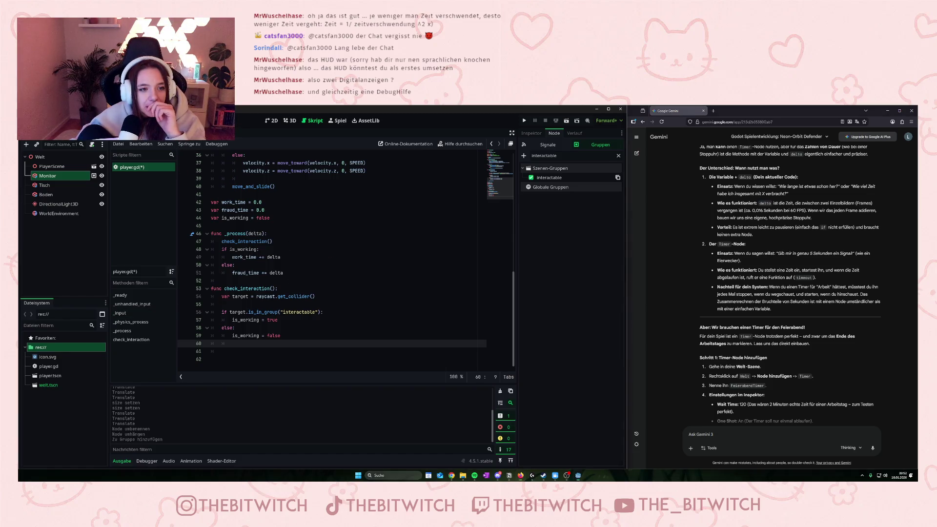
{"action": "key", "text": "ctrl+n"}
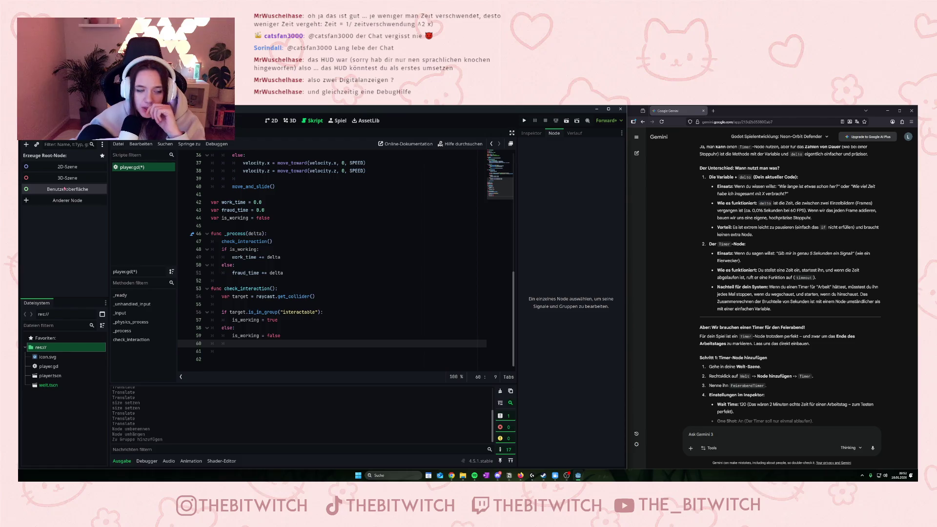
Make a Benutzeroberfläche Control the root, rename it ingameGui, and save as ingame_gui.tscn
{"action": "left_click", "coordinate": [65, 189]}
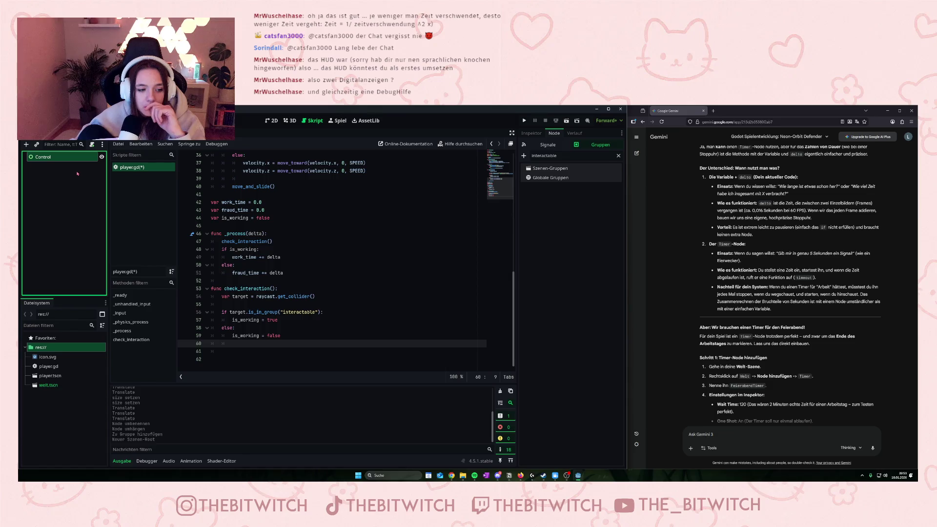
{"action": "double_click", "coordinate": [37, 158]}
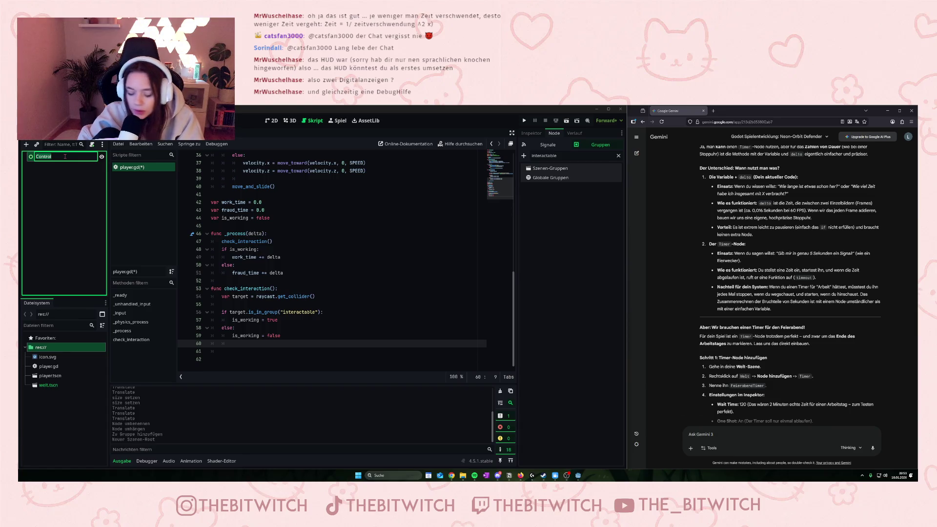
{"action": "type", "text": "in"}
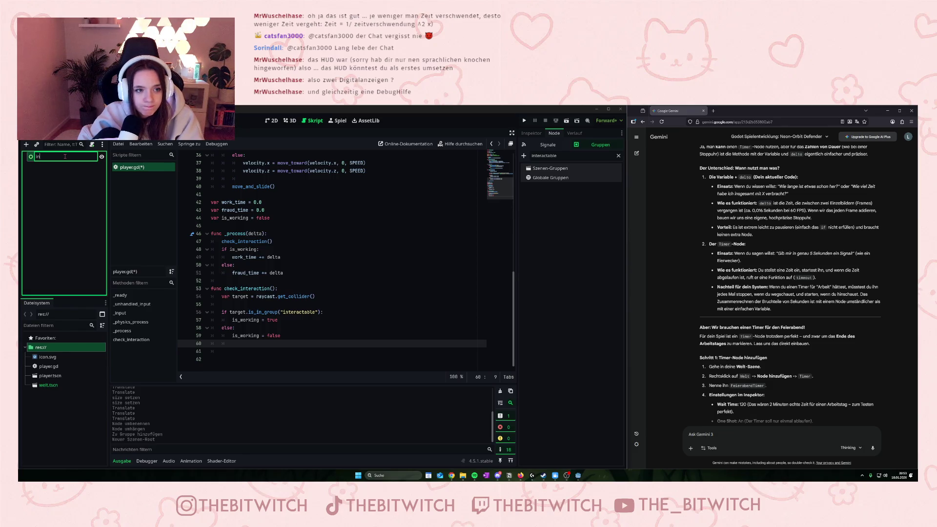
{"action": "type", "text": "gam"}
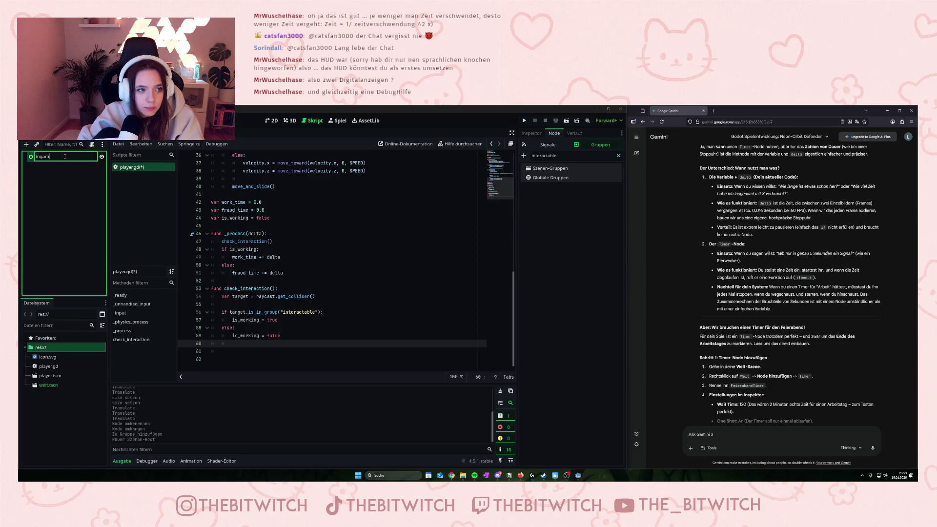
{"action": "type", "text": "eGui"}
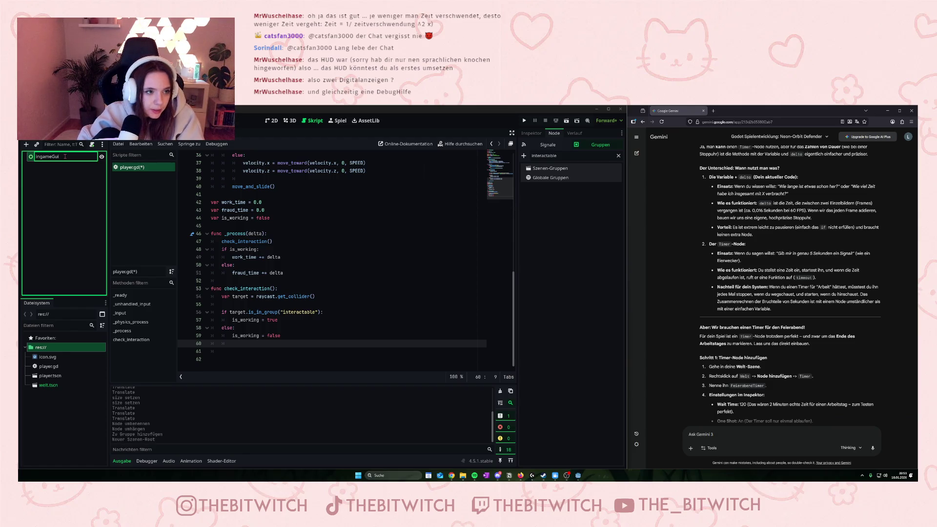
{"action": "key", "text": "Return"}
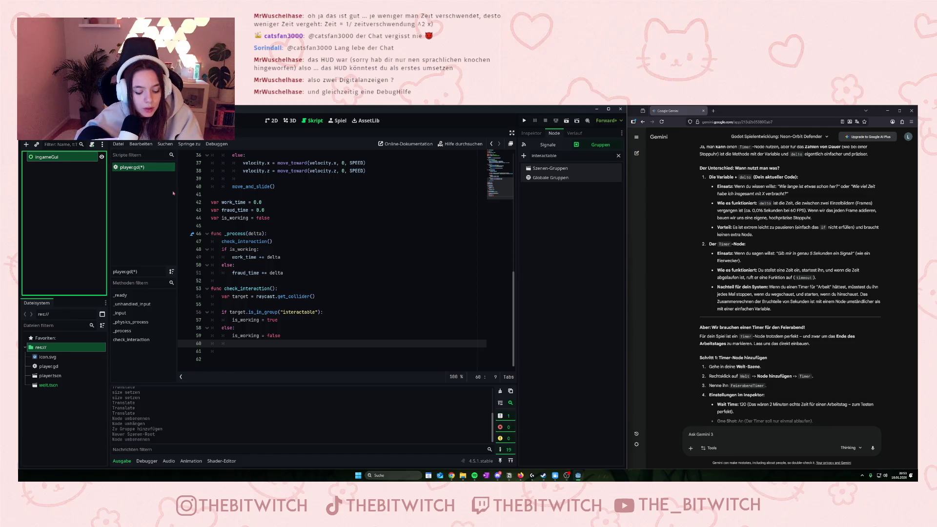
{"action": "key", "text": "ctrl+s"}
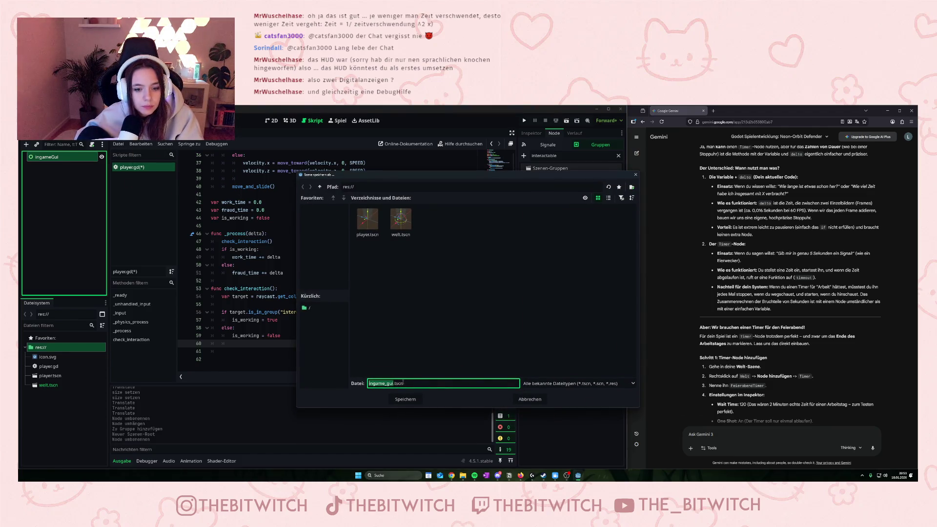
{"action": "left_click", "coordinate": [402, 399]}
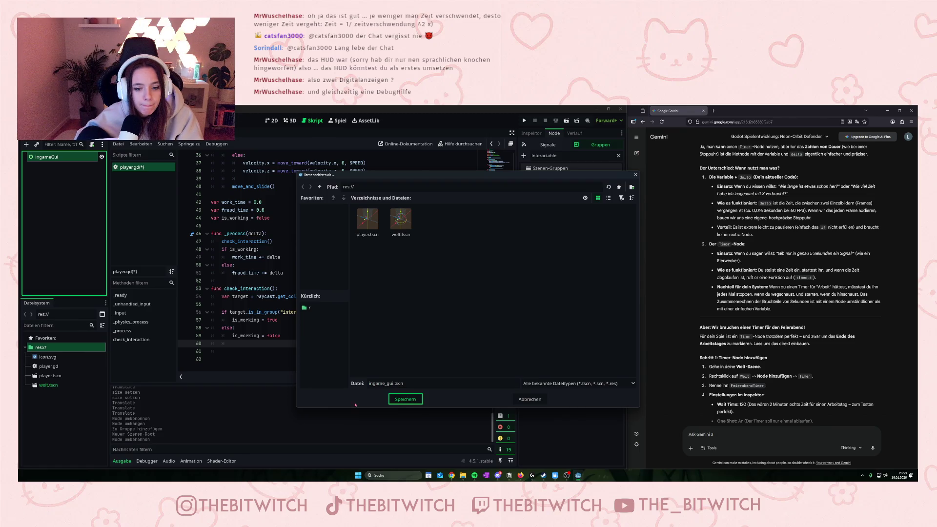
{"action": "key", "text": "Return"}
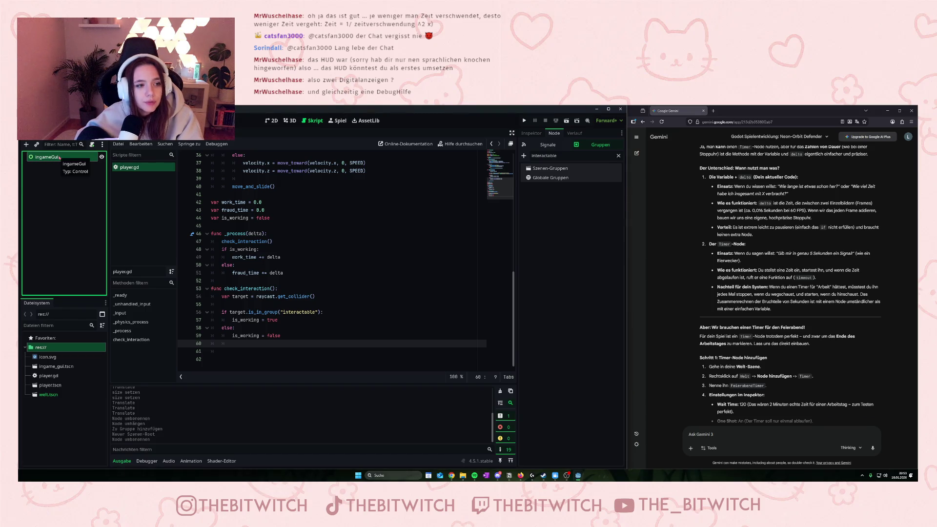
Switch to the 2D view and expand ingameGui's Layout and Localization properties in the Inspector
{"action": "left_click", "coordinate": [271, 121]}
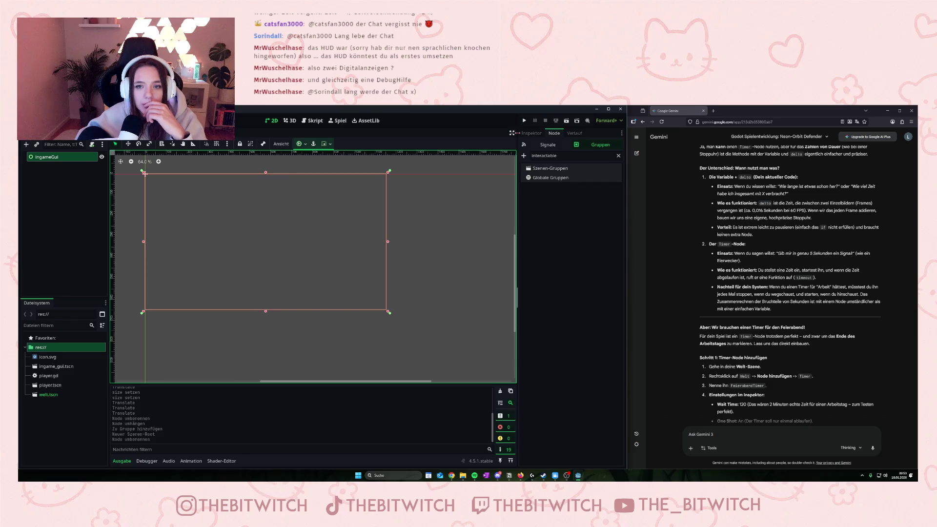
{"action": "left_click", "coordinate": [530, 132]}
{"action": "left_click", "coordinate": [534, 185]}
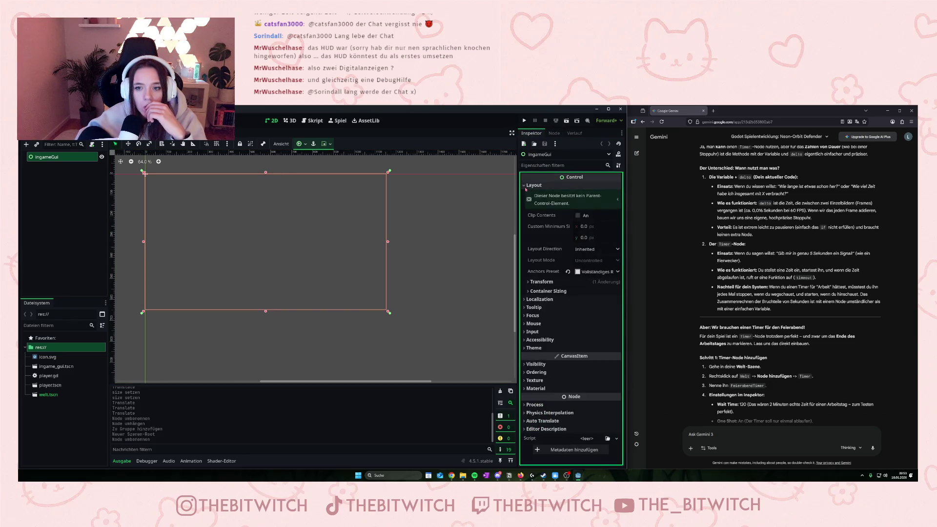
{"action": "left_click", "coordinate": [525, 301]}
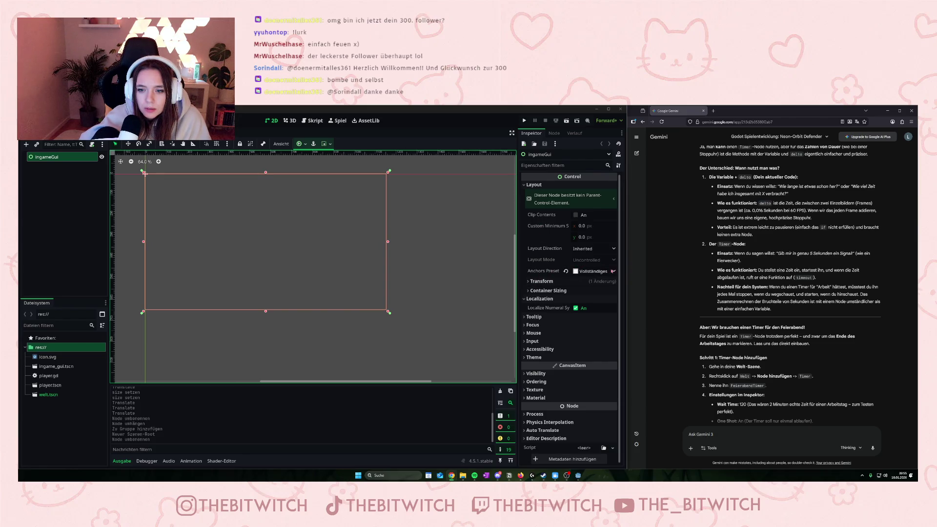
Check the Anchors Preset options unchanged, expand Container Sizing, and run the project with F5
{"action": "left_click", "coordinate": [611, 271]}
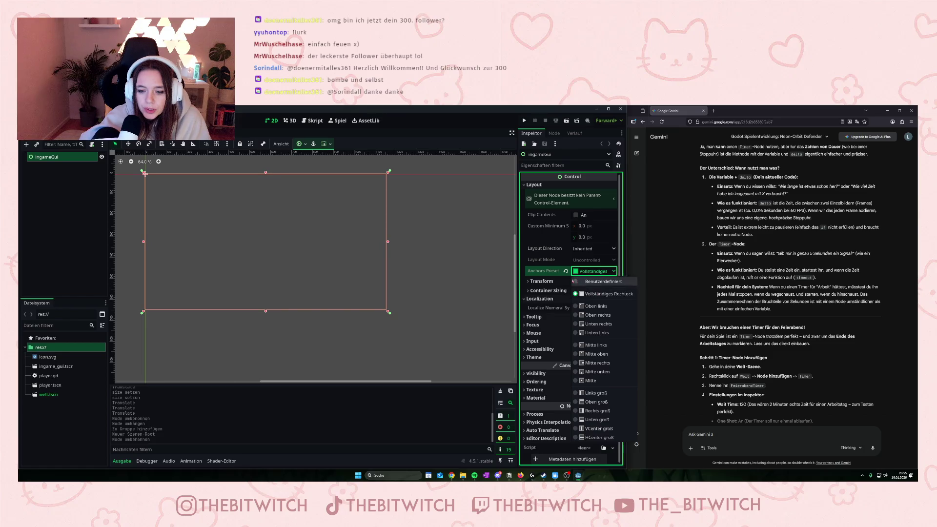
{"action": "left_click", "coordinate": [532, 282]}
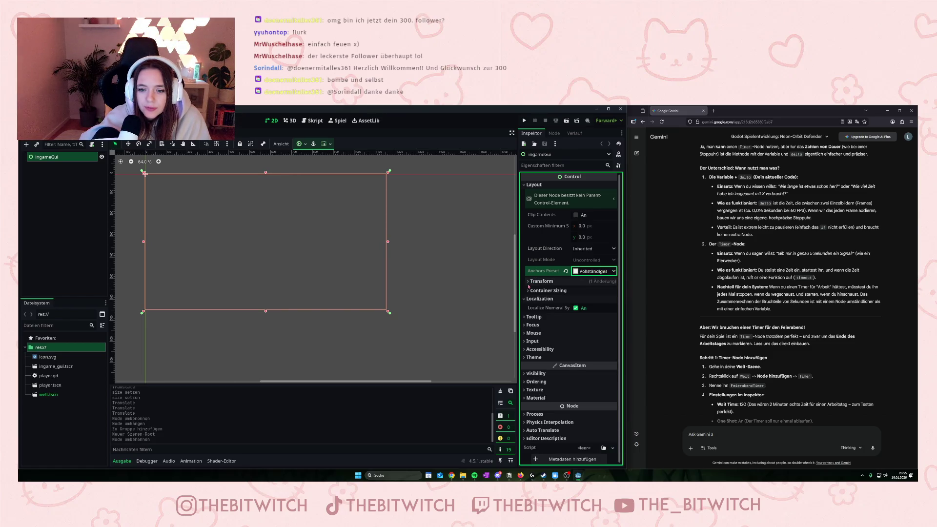
{"action": "left_click", "coordinate": [529, 291]}
{"action": "key", "text": "F5"}
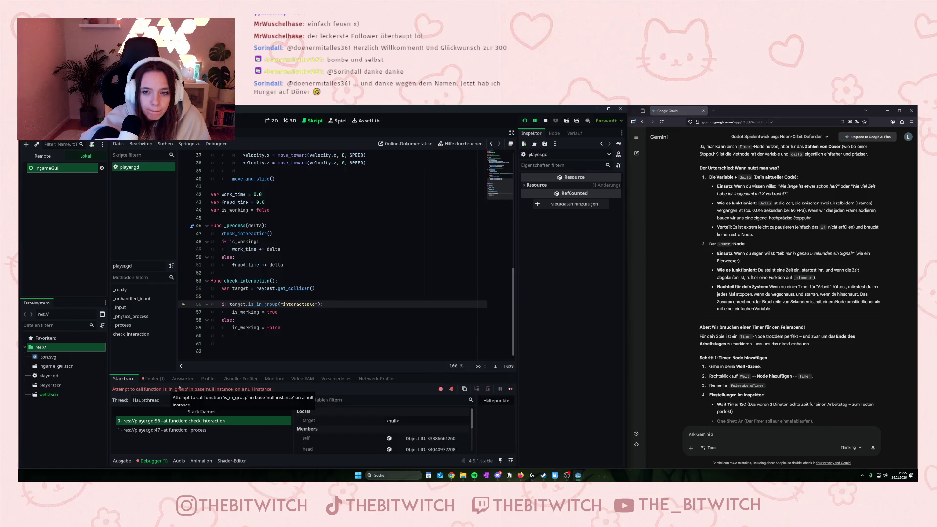
Trace the stack frames from the failing line 56 back to the _process call at line 47
{"action": "left_click", "coordinate": [527, 136]}
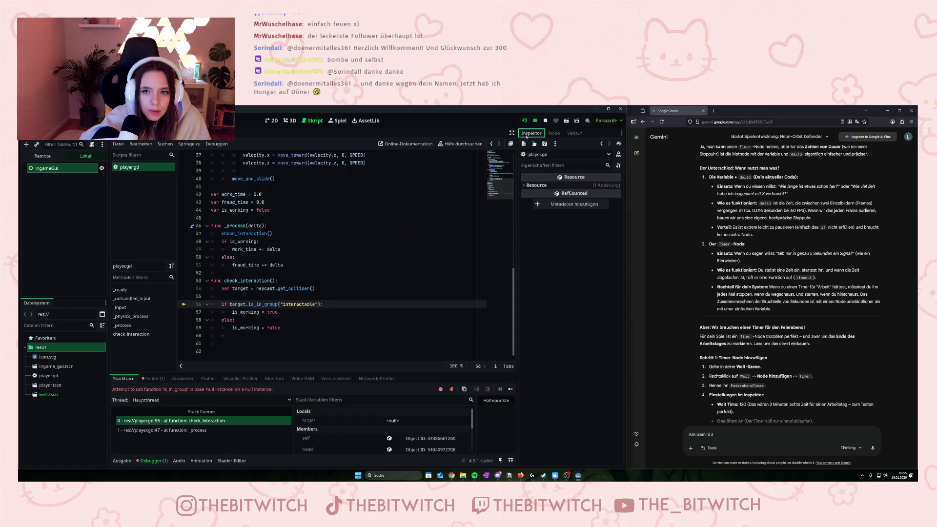
{"action": "left_click", "coordinate": [287, 304]}
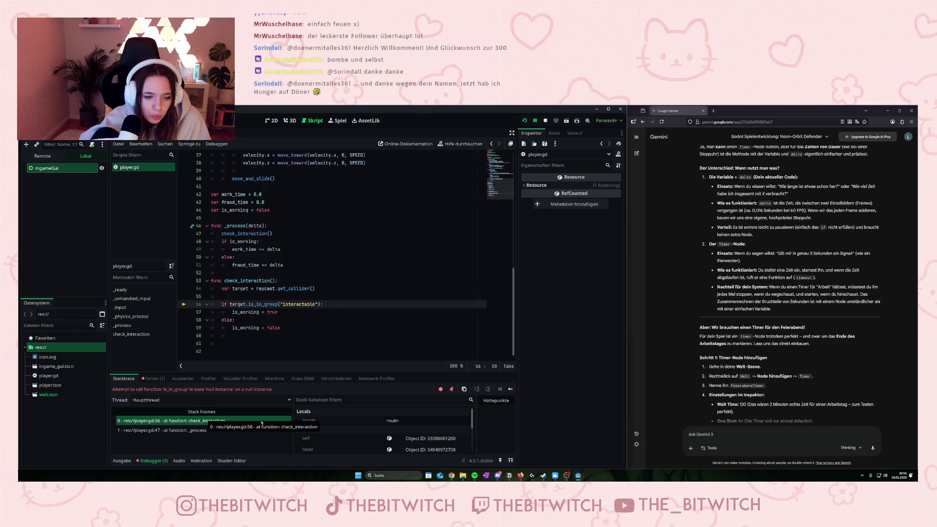
{"action": "left_click", "coordinate": [238, 423]}
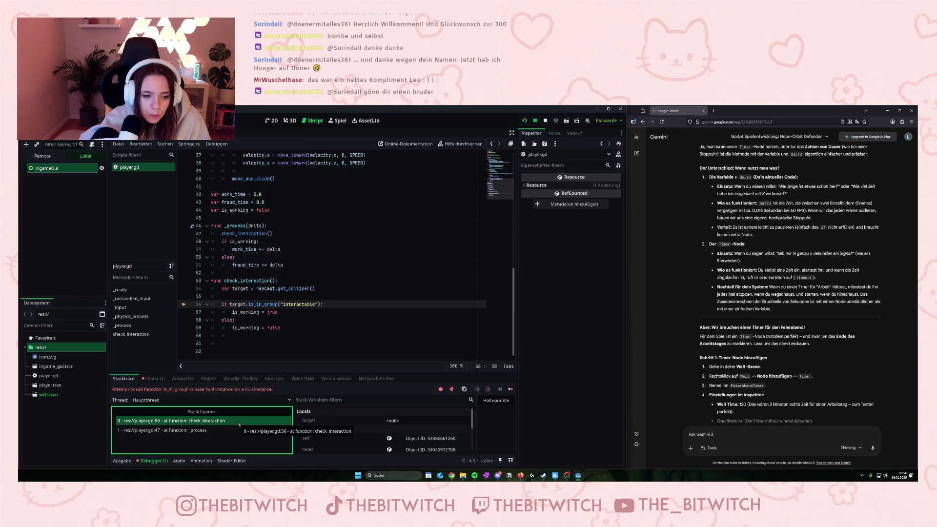
{"action": "left_click", "coordinate": [239, 423]}
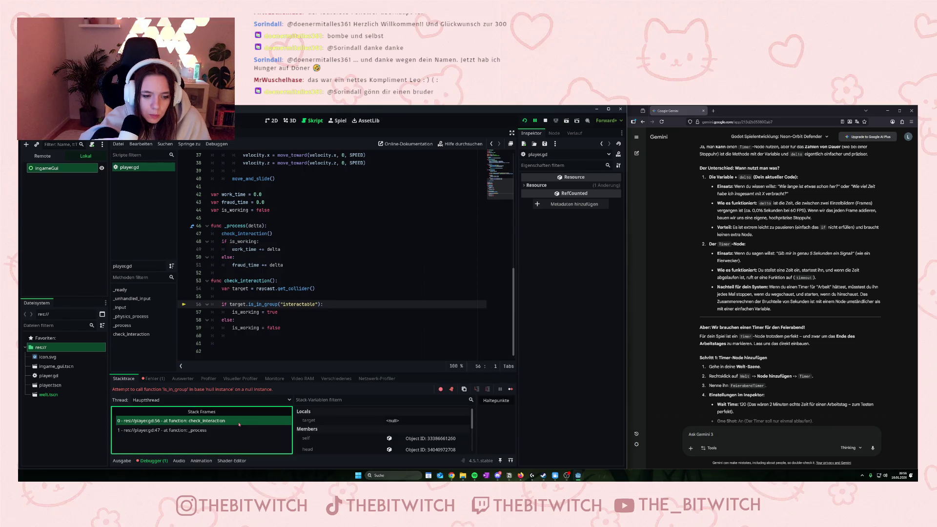
{"action": "left_click", "coordinate": [194, 432]}
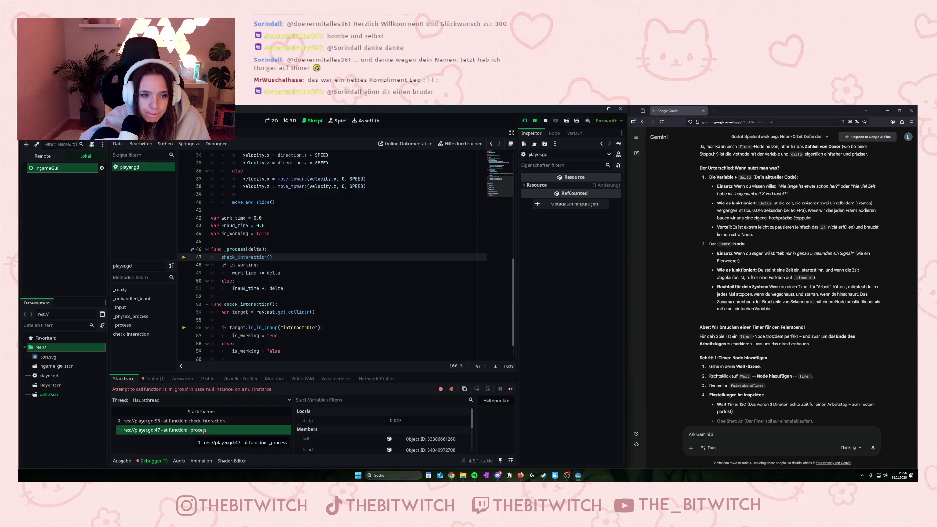
{"action": "scroll", "coordinate": [307, 273], "scroll_direction": "down", "scroll_amount": 1}
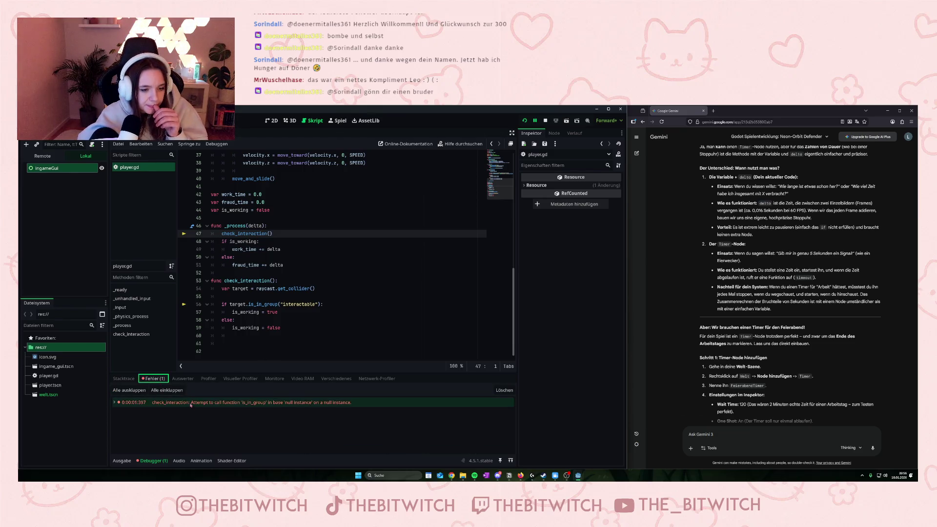
Paste the copied is_in_group null-instance error into Gemini's prompt and send it
{"action": "left_click", "coordinate": [191, 403]}
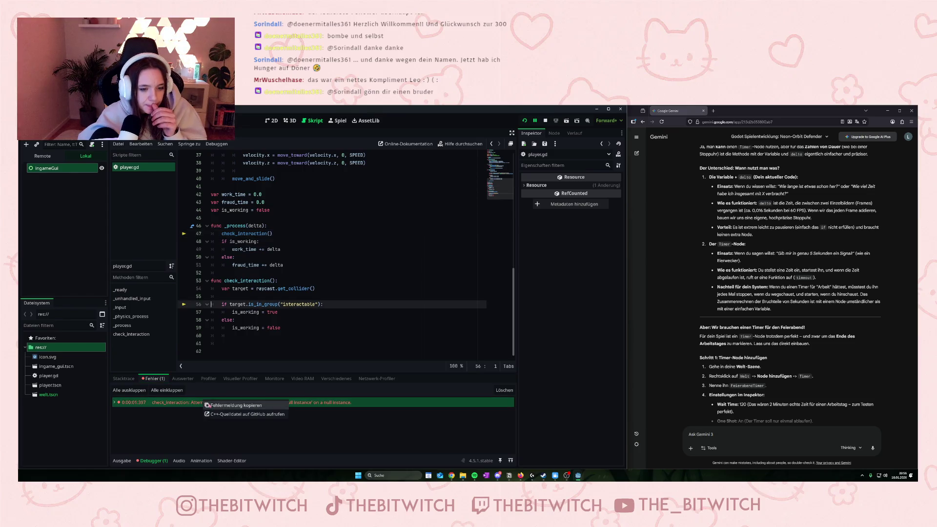
{"action": "left_click", "coordinate": [720, 435]}
{"action": "key", "text": "ctrl+v"}
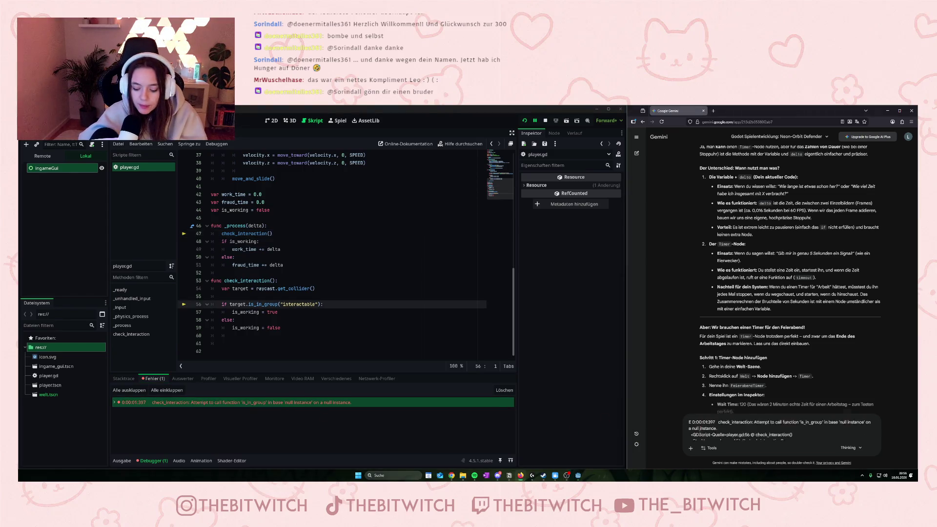
{"action": "key", "text": "Return"}
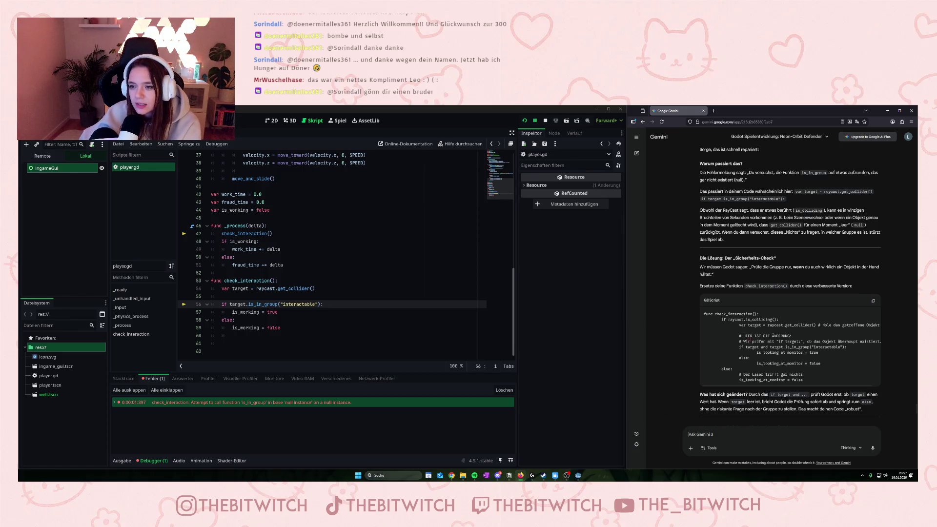
Find Gemini's earlier check_interaction code and select its 'if raycast.is_colliding' check
{"action": "scroll", "coordinate": [750, 340], "scroll_direction": "up", "scroll_amount": 1}
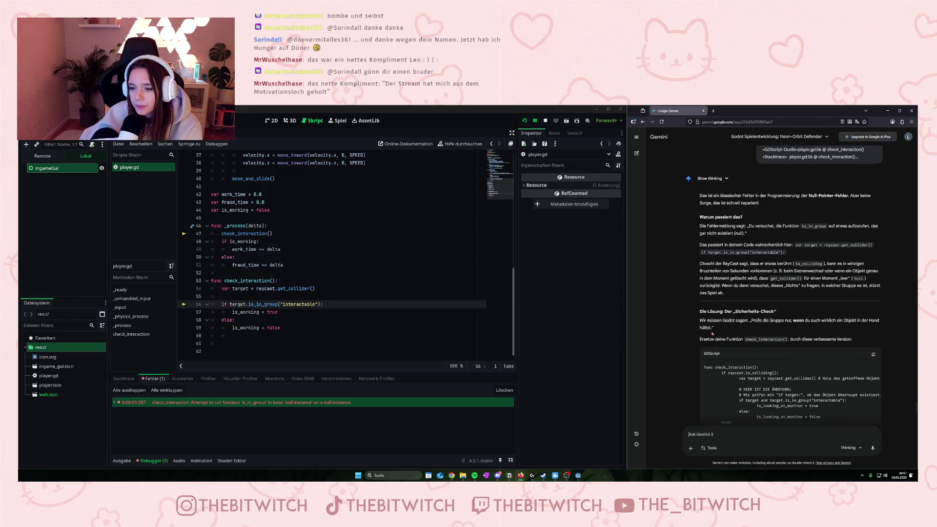
{"action": "scroll", "coordinate": [712, 333], "scroll_direction": "down", "scroll_amount": 3}
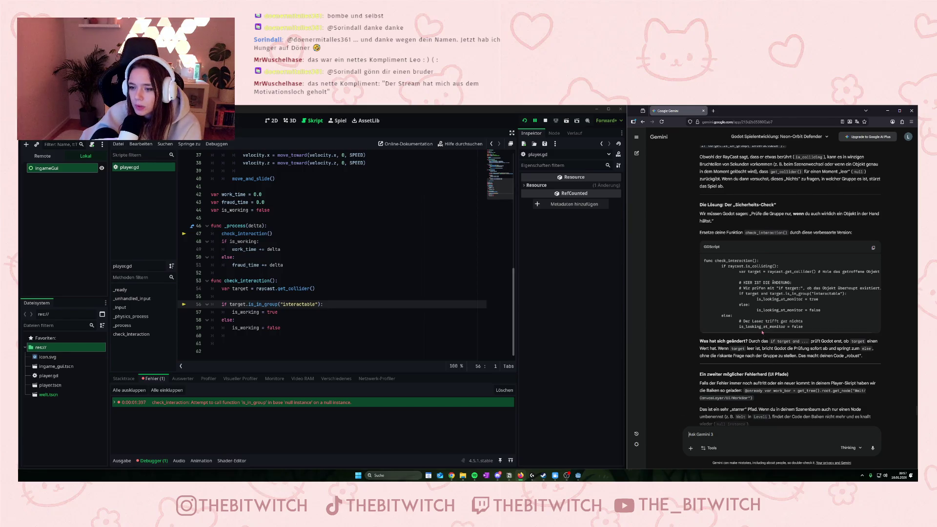
{"action": "left_click_drag", "start_coordinate": [762, 332], "coordinate": [768, 333]}
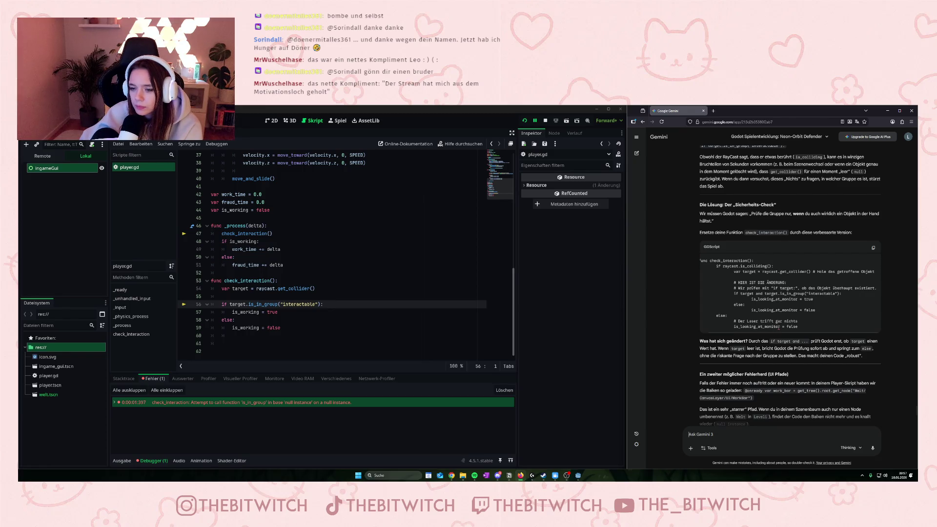
{"action": "mouse_move", "coordinate": [246, 293]}
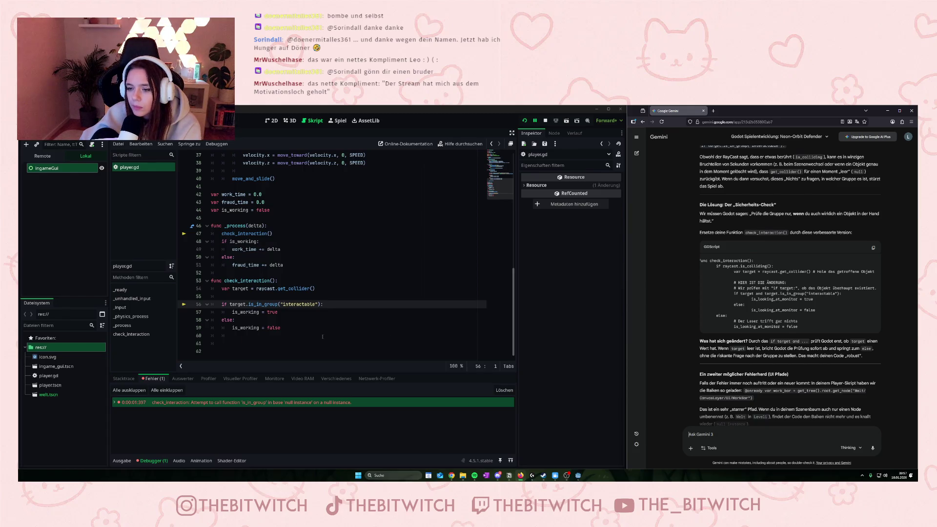
{"action": "scroll", "coordinate": [740, 272], "scroll_direction": "up", "scroll_amount": 10}
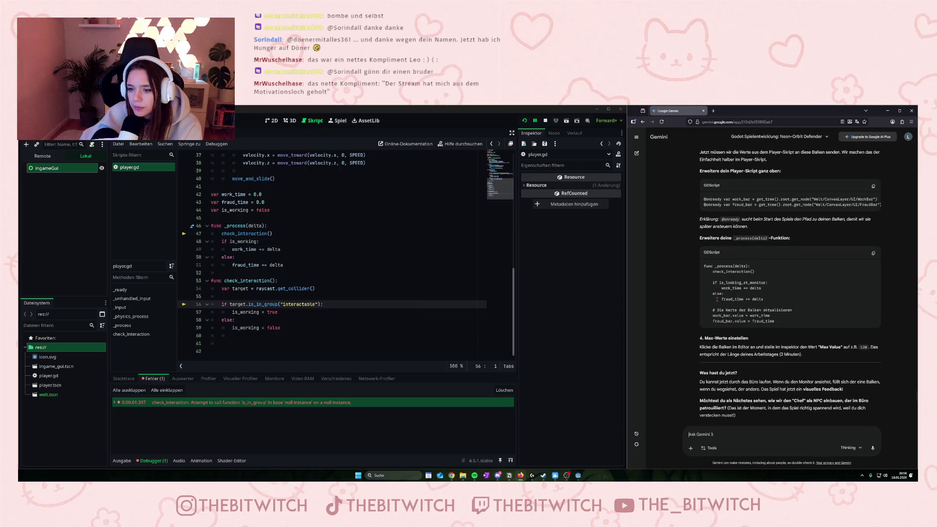
{"action": "scroll", "coordinate": [717, 299], "scroll_direction": "down", "scroll_amount": 10}
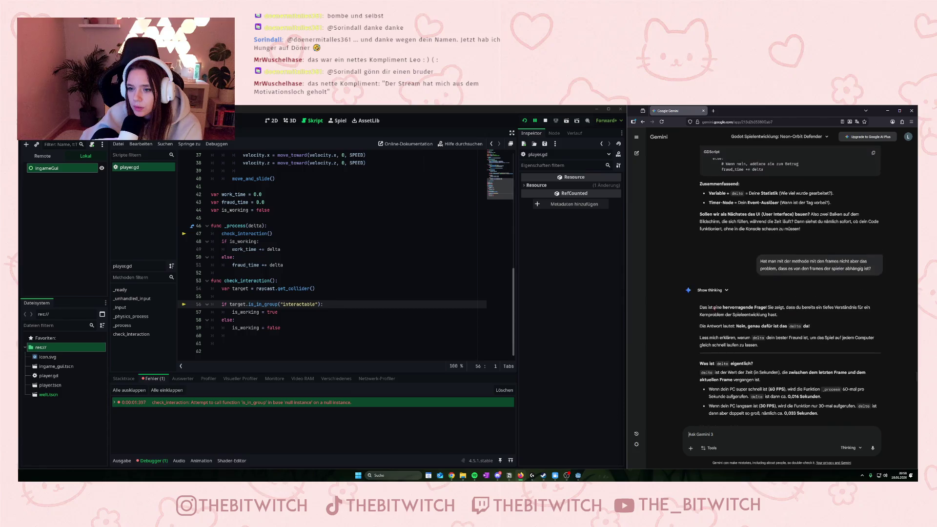
{"action": "scroll", "coordinate": [713, 308], "scroll_direction": "up", "scroll_amount": 3}
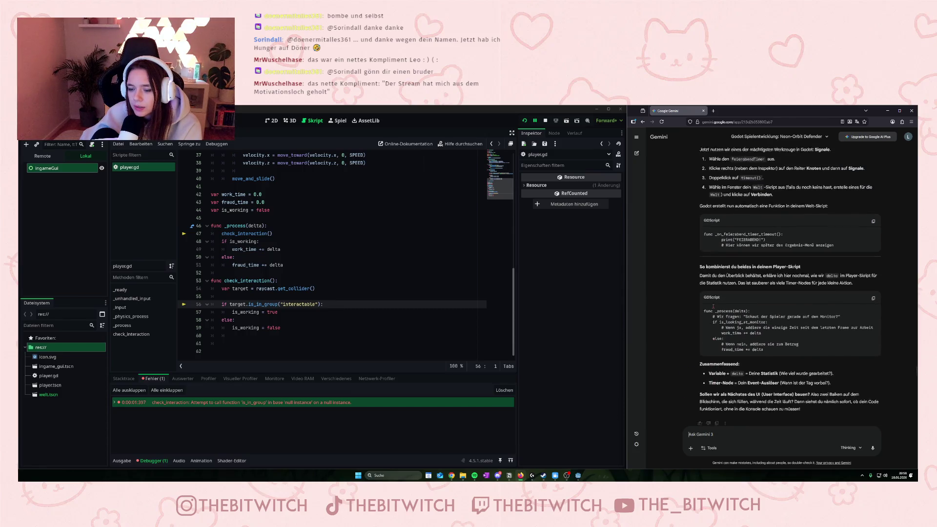
{"action": "scroll", "coordinate": [711, 310], "scroll_direction": "down", "scroll_amount": 10}
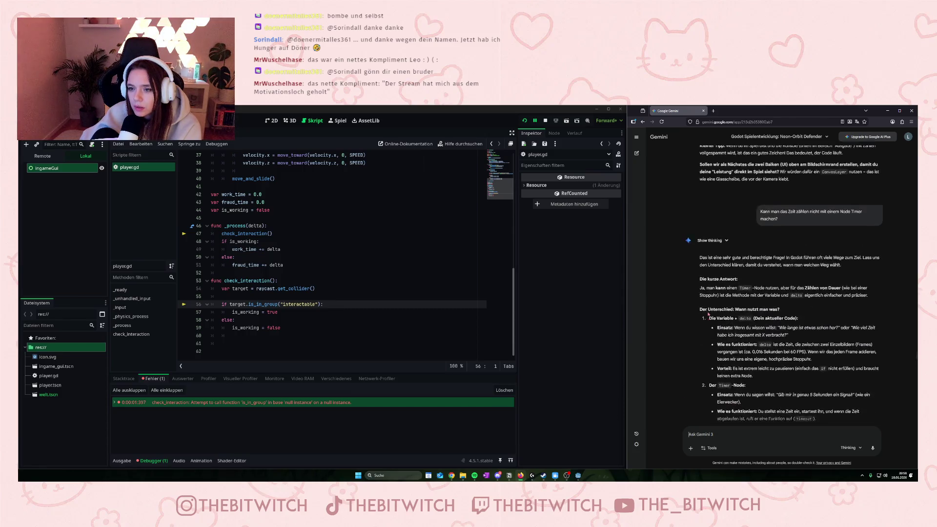
{"action": "scroll", "coordinate": [707, 313], "scroll_direction": "up", "scroll_amount": 10}
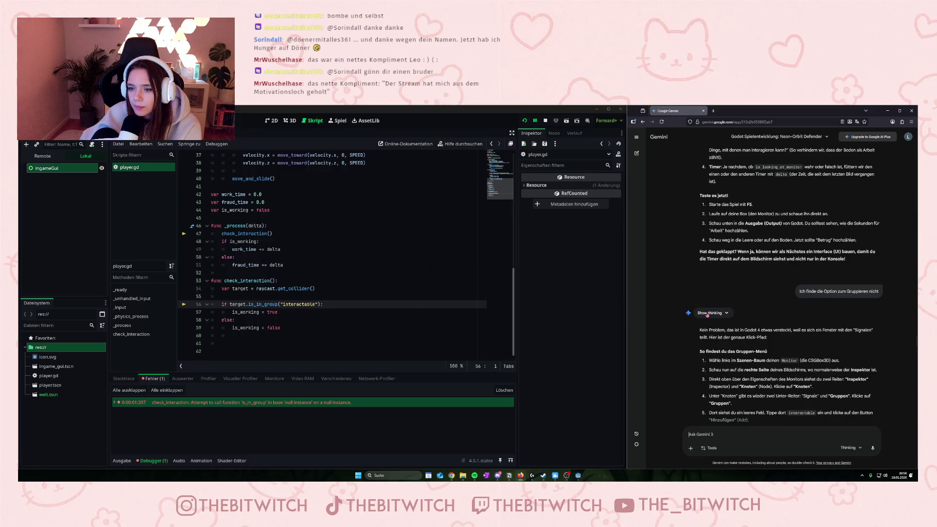
{"action": "mouse_move", "coordinate": [722, 306]}
{"action": "left_mouse_down"}
{"action": "mouse_move", "coordinate": [784, 306]}
{"action": "mouse_move", "coordinate": [772, 305]}
{"action": "left_mouse_up"}
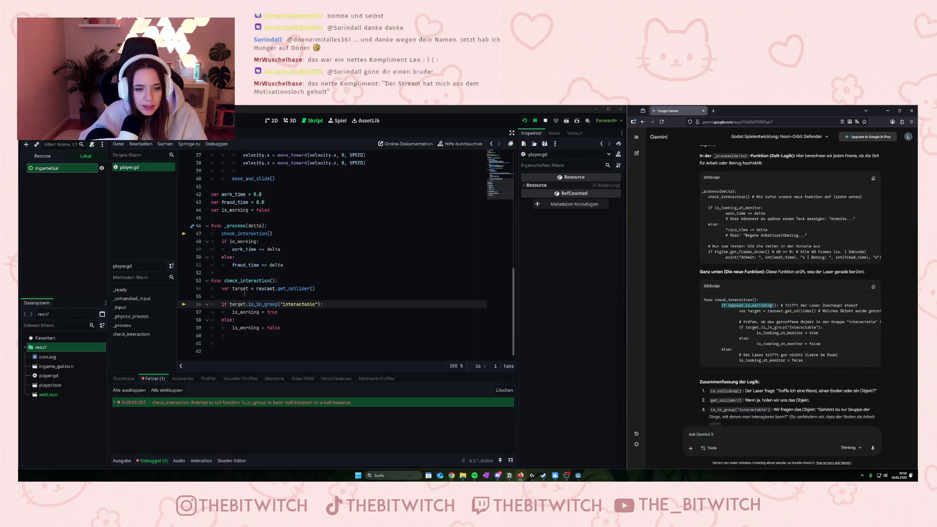
Add an 'if raycast.is_colliding():' line at the top of check_interaction
{"action": "left_click", "coordinate": [245, 292]}
{"action": "left_click", "coordinate": [241, 296]}
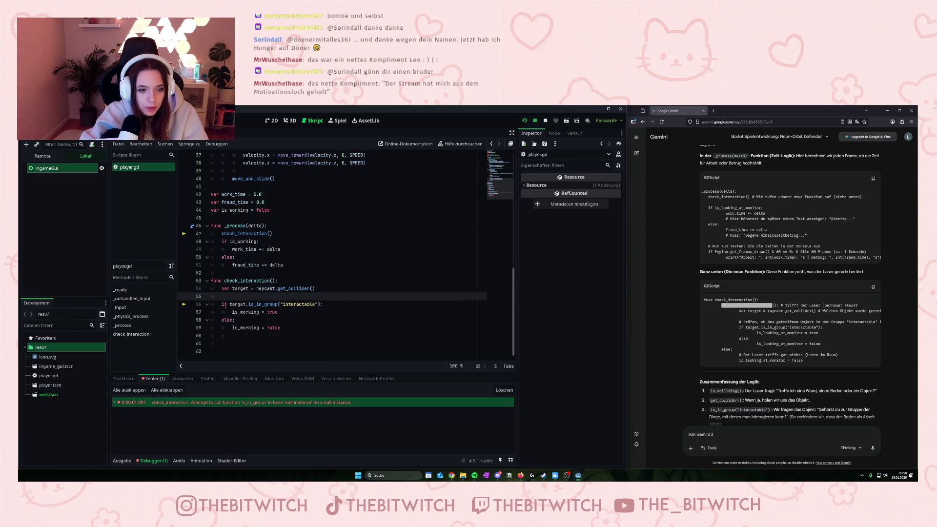
{"action": "key", "text": "Return"}
{"action": "type", "text": "if"}
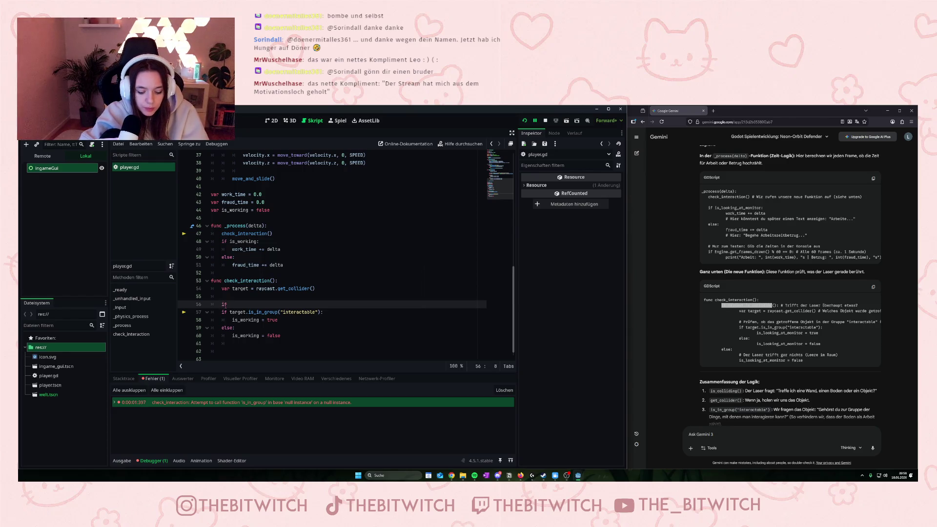
{"action": "type", "text": " ray"}
{"action": "key", "text": "Return"}
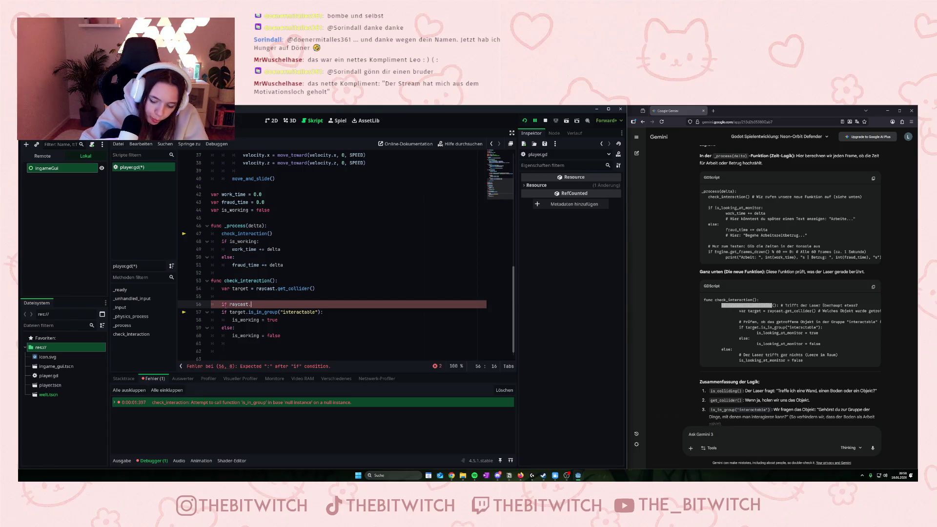
{"action": "type", "text": "is_colliding():"}
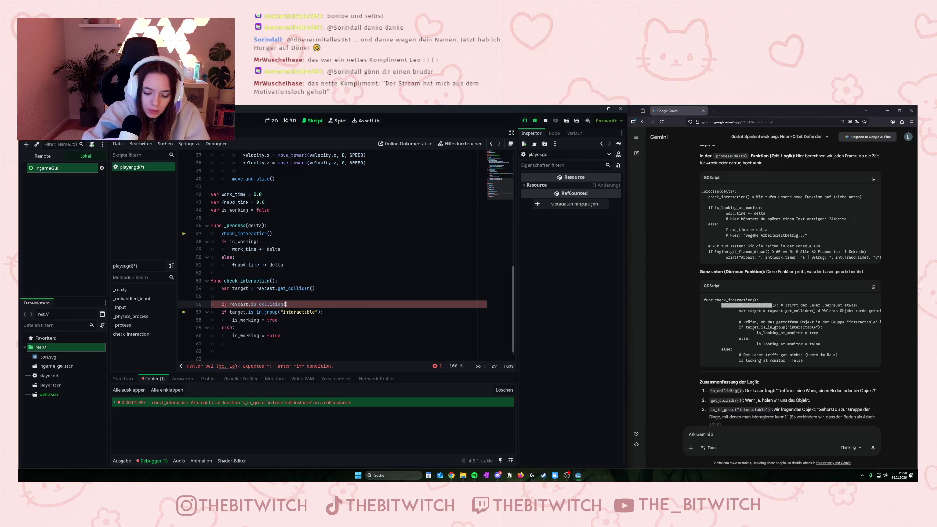
{"action": "key", "text": "Return"}
Indent the interactable check and move the var target line inside the is_colliding block
{"action": "mouse_move", "coordinate": [221, 321]}
{"action": "left_mouse_down"}
{"action": "mouse_move", "coordinate": [292, 328]}
{"action": "mouse_move", "coordinate": [299, 344]}
{"action": "left_mouse_up"}
{"action": "key", "text": "Tab"}
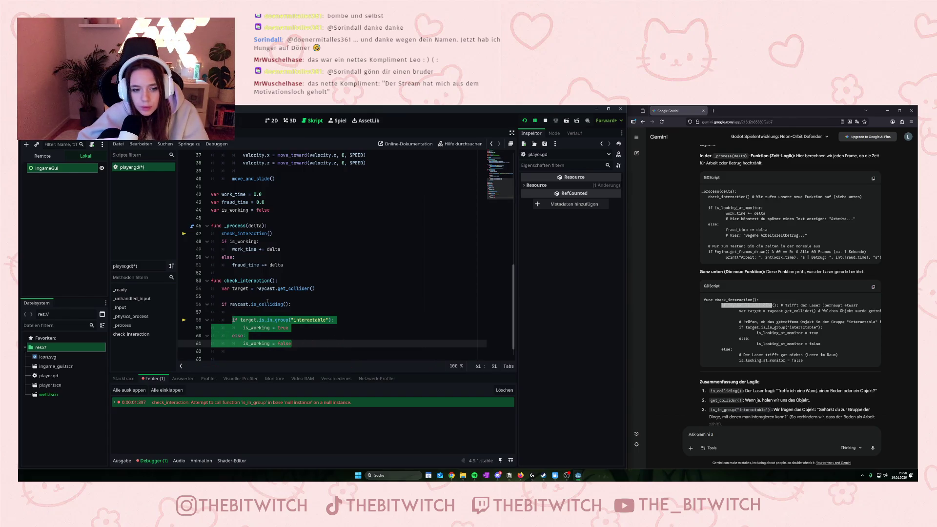
{"action": "left_click_drag", "start_coordinate": [316, 288], "coordinate": [222, 289]}
{"action": "key", "text": "ctrl+x"}
{"action": "left_click", "coordinate": [266, 312]}
{"action": "key", "text": "Return"}
{"action": "key", "text": "Up"}
{"action": "key", "text": "ctrl+v"}
{"action": "left_click", "coordinate": [246, 296]}
{"action": "key", "text": "BackSpace"}
{"action": "key", "text": "BackSpace"}
{"action": "key", "text": "BackSpace"}
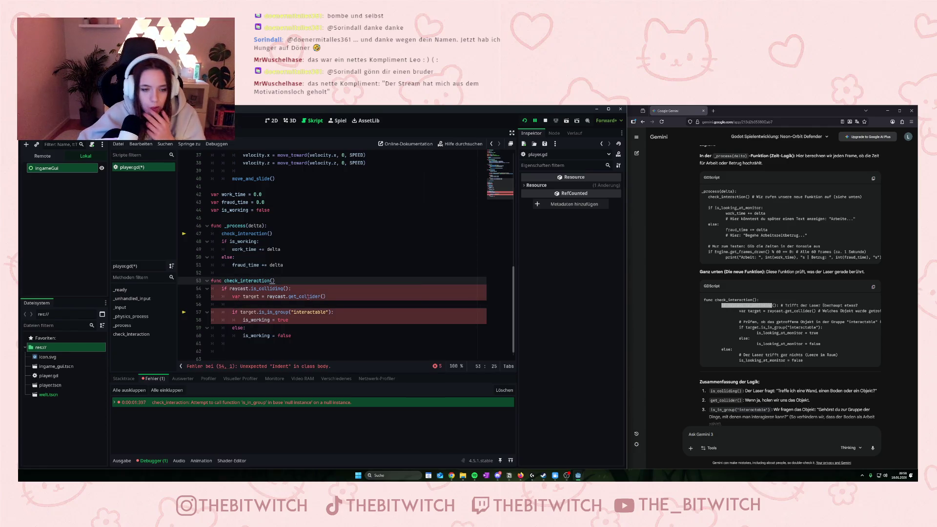
{"action": "type", "text": ":"}
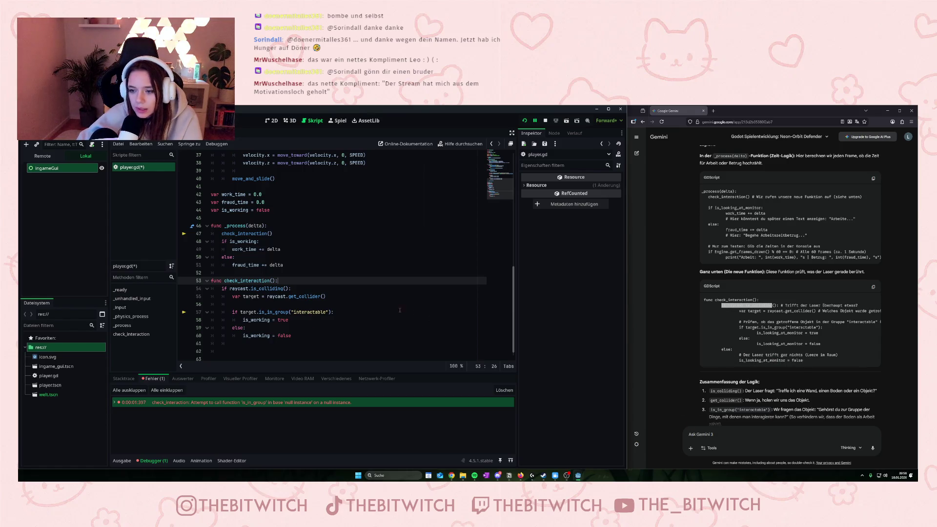
Add an else branch setting is_working = false, save player.gd, and restart the game
{"action": "left_click", "coordinate": [223, 344]}
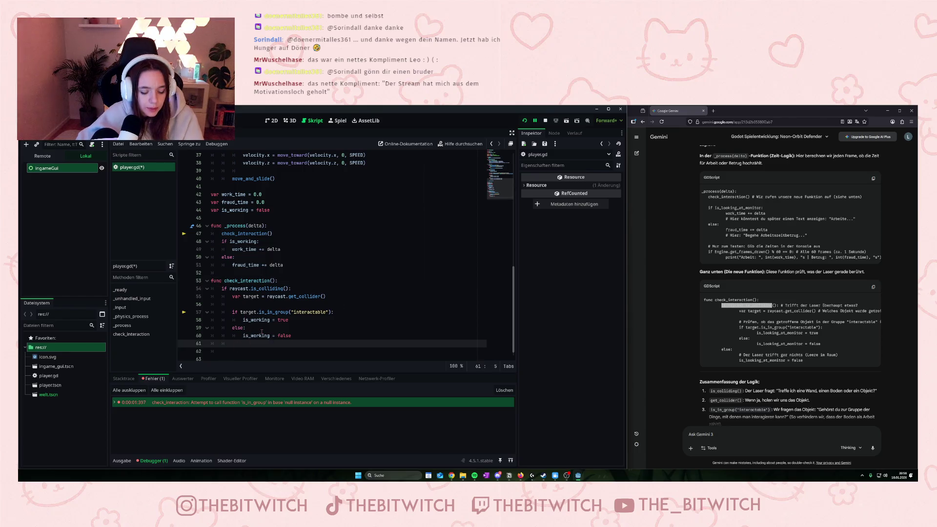
{"action": "type", "text": "else"}
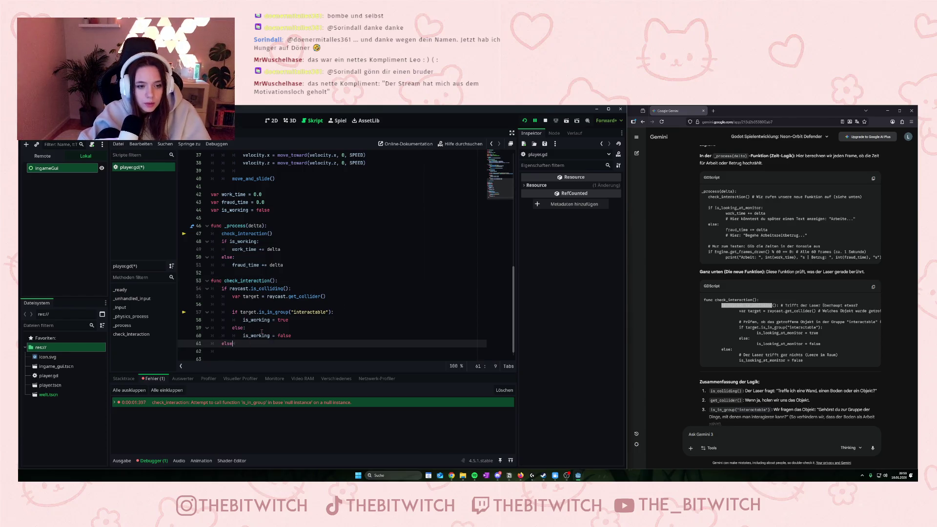
{"action": "type", "text": ":"}
{"action": "key", "text": "Return"}
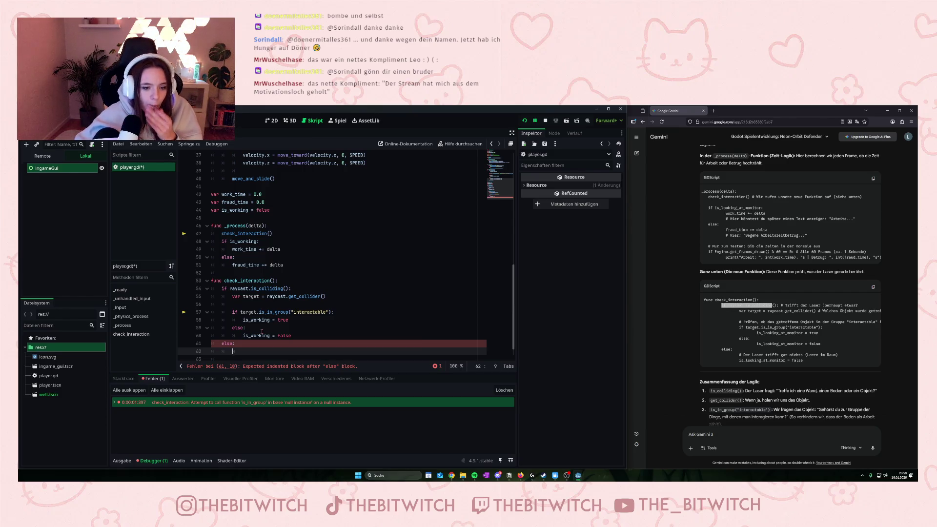
{"action": "type", "text": "is"}
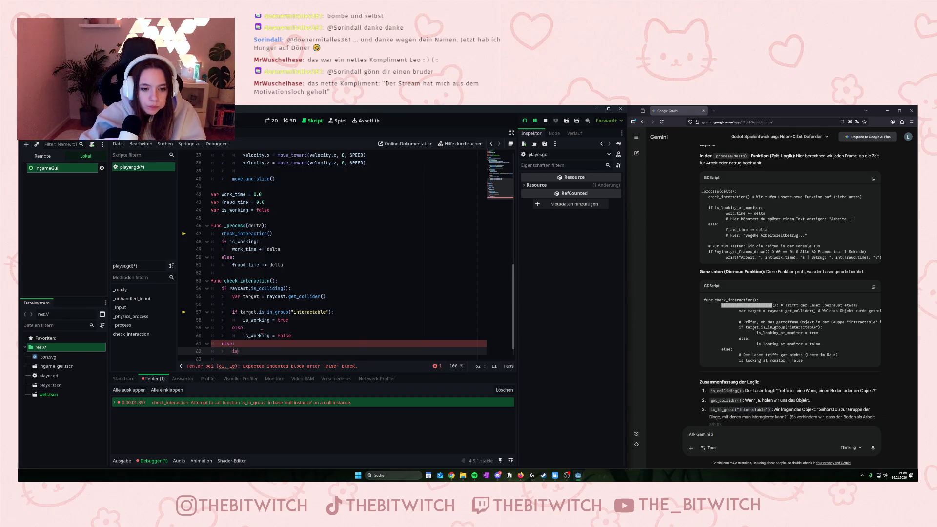
{"action": "key", "text": "Return"}
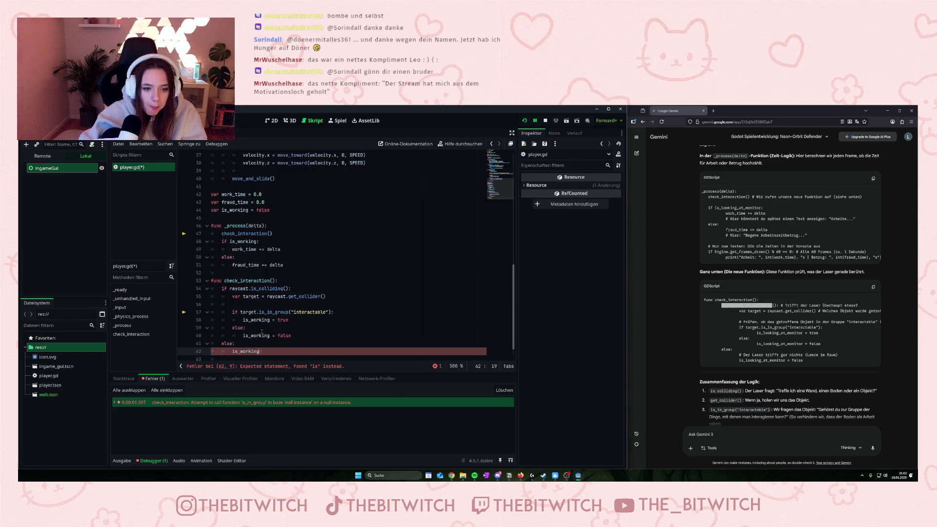
{"action": "type", "text": "= false"}
{"action": "left_click", "coordinate": [295, 336]}
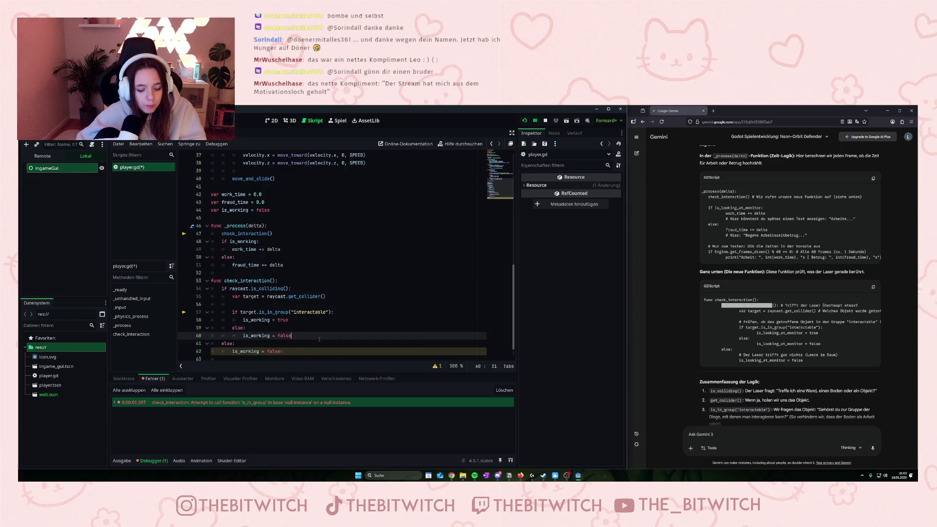
{"action": "key", "text": "ctrl+s"}
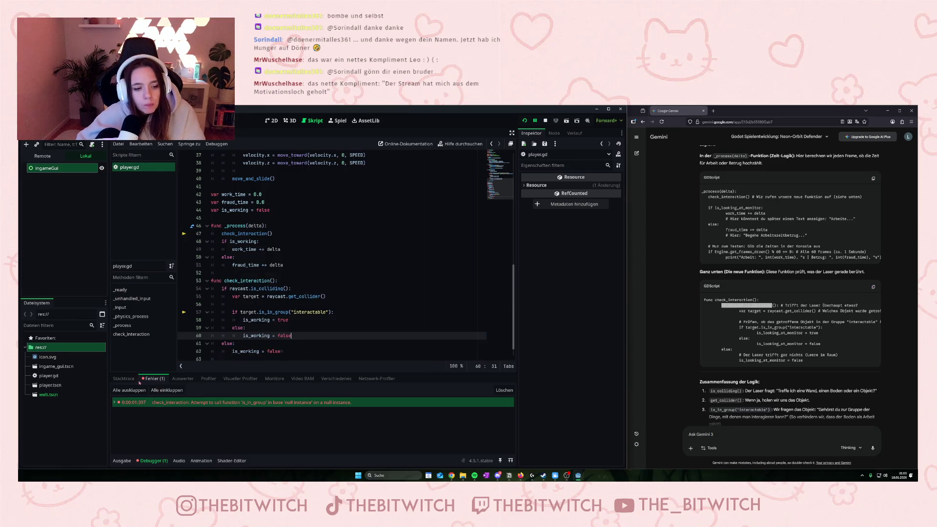
{"action": "left_click", "coordinate": [154, 403]}
{"action": "key", "text": "F5"}
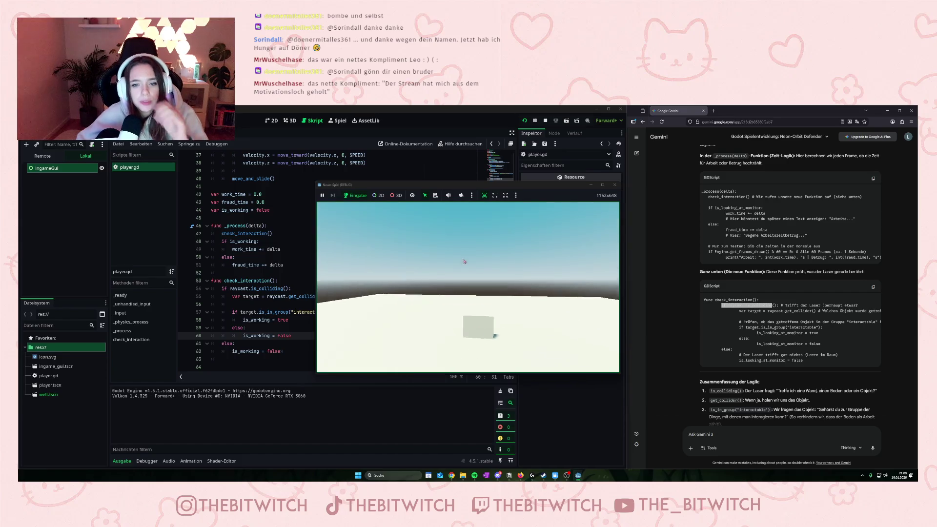
Maximize the running game window to test the raycast fix, then close it
{"action": "left_click", "coordinate": [600, 196]}
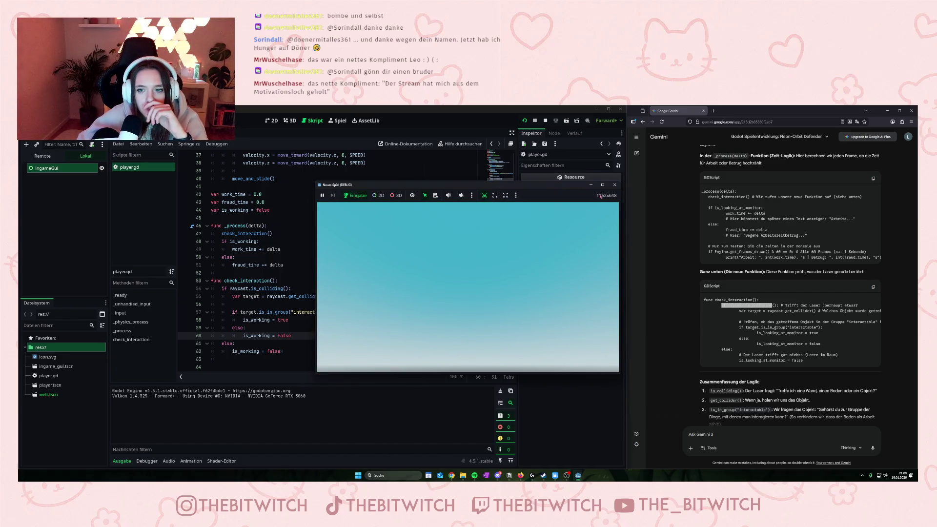
{"action": "left_click", "coordinate": [603, 185]}
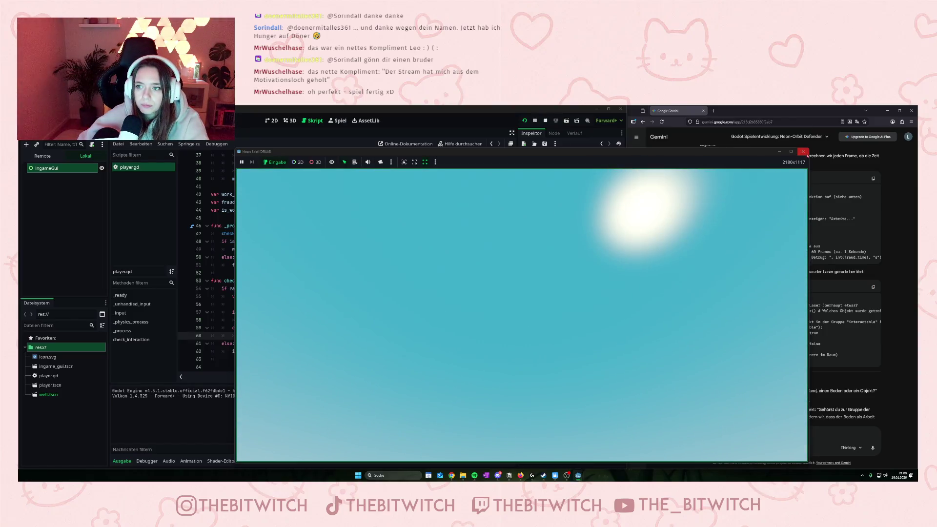
{"action": "left_click", "coordinate": [803, 152]}
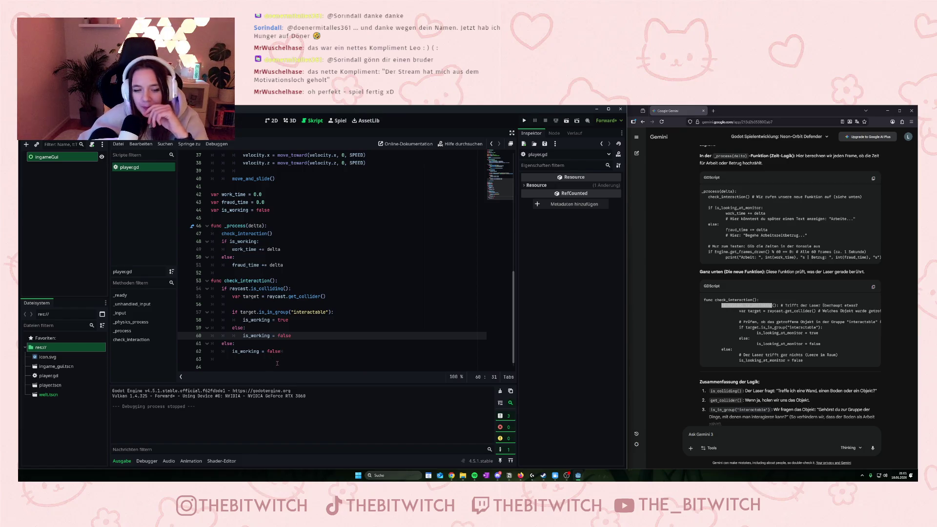
{"action": "key", "text": "Down"}
{"action": "key", "text": "Down"}
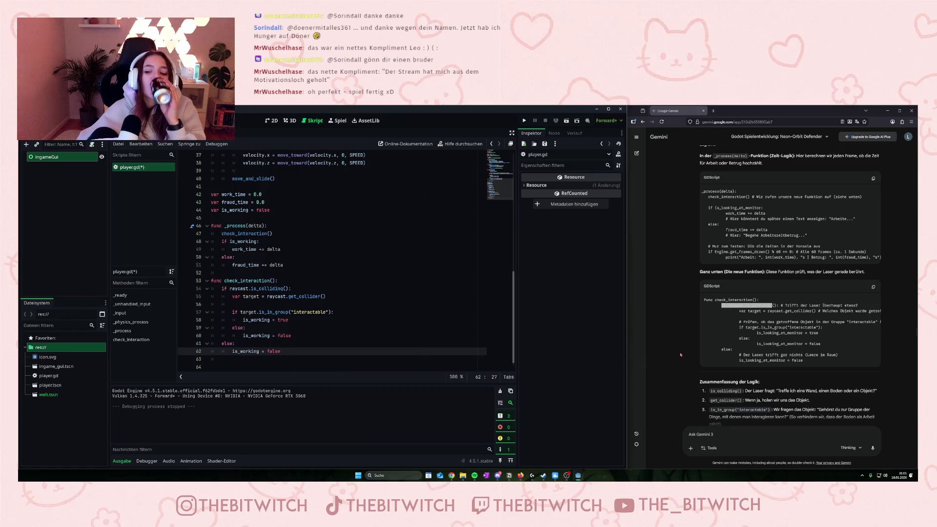
Scroll Gemini's reply to the Timer-node steps and save the player.gd script
{"action": "scroll", "coordinate": [742, 359], "scroll_direction": "down", "scroll_amount": 2}
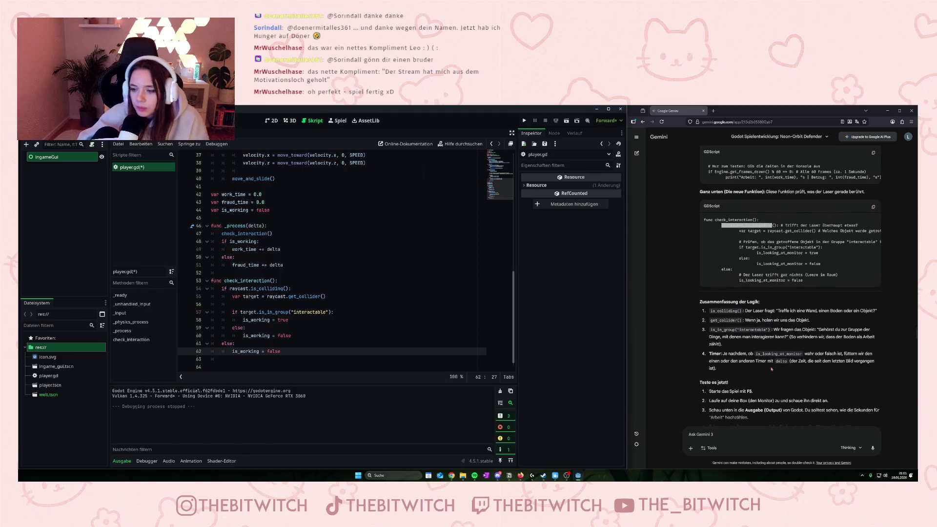
{"action": "scroll", "coordinate": [772, 369], "scroll_direction": "down", "scroll_amount": 2}
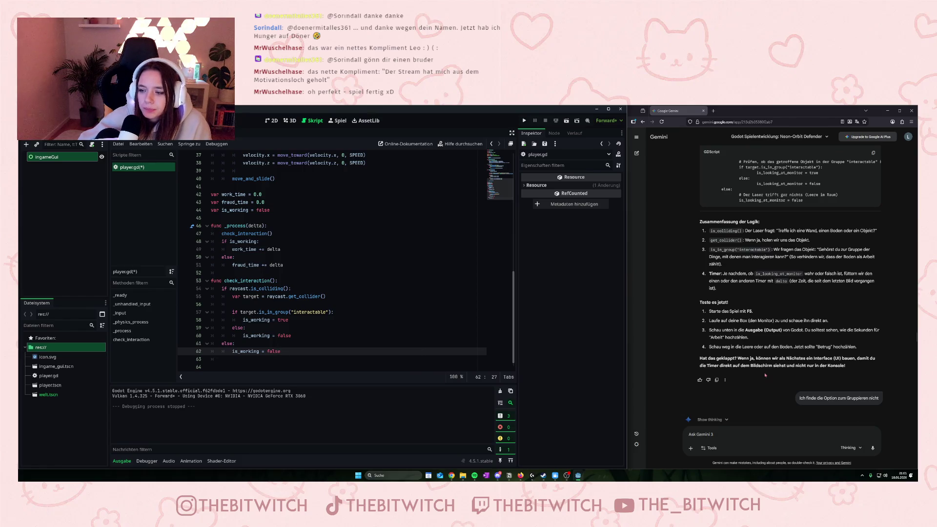
{"action": "scroll", "coordinate": [765, 376], "scroll_direction": "down", "scroll_amount": 6}
{"action": "scroll", "coordinate": [764, 375], "scroll_direction": "down", "scroll_amount": 15}
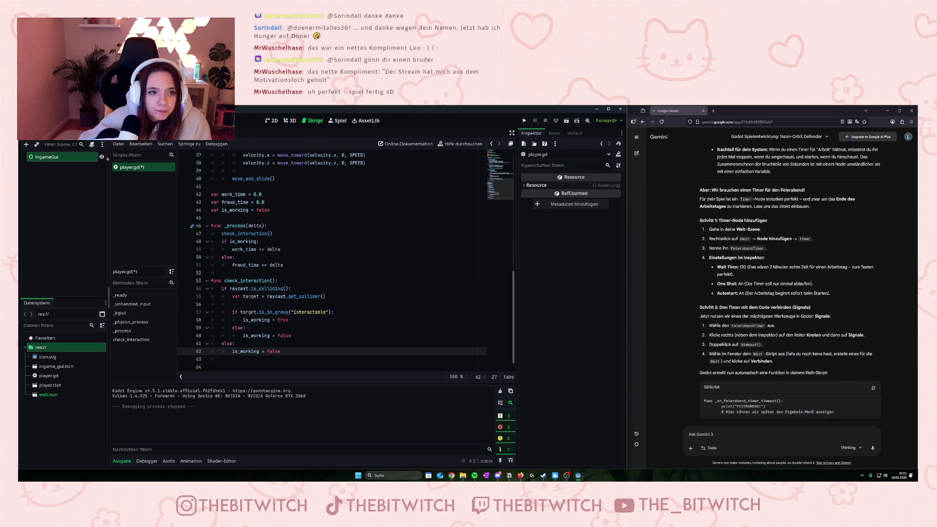
{"action": "left_click", "coordinate": [137, 169]}
{"action": "left_click", "coordinate": [283, 204]}
{"action": "key", "text": "ctrl+s"}
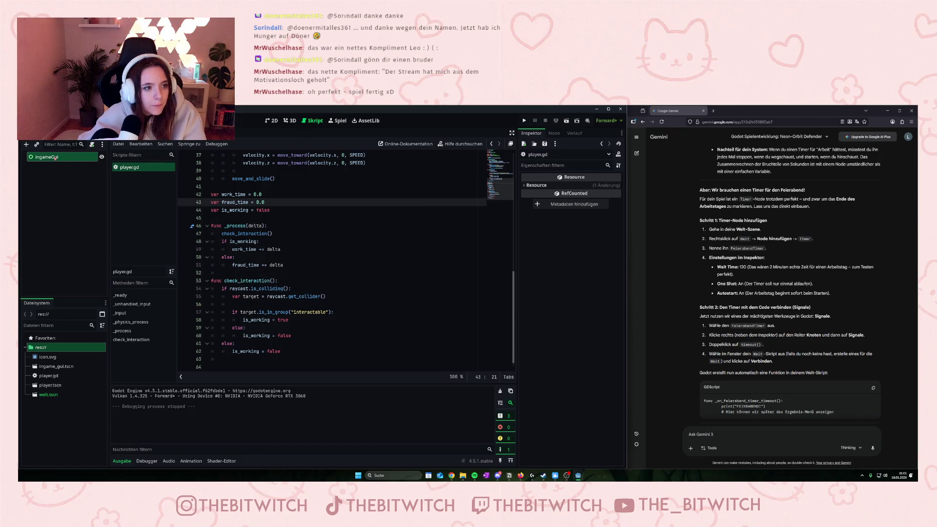
Add a Label child node under ingameGui, found by searching 'lab' in the node list
{"action": "left_click", "coordinate": [55, 157]}
{"action": "right_click", "coordinate": [57, 157]}
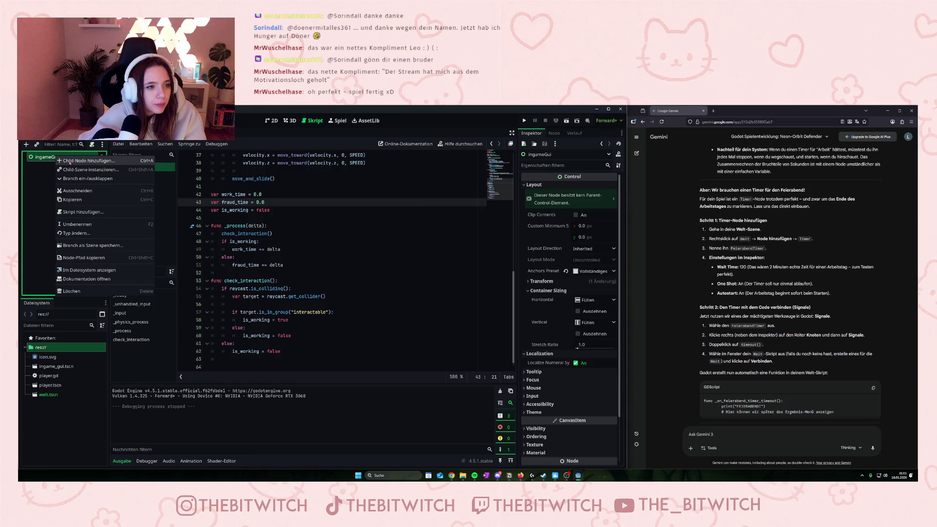
{"action": "left_click", "coordinate": [70, 160]}
{"action": "type", "text": "cs"}
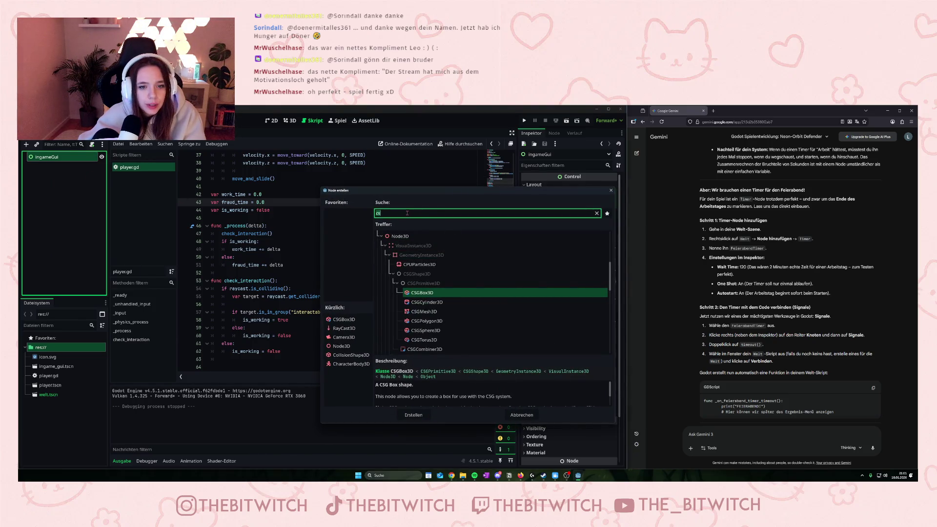
{"action": "left_click_drag", "start_coordinate": [391, 215], "coordinate": [367, 211]}
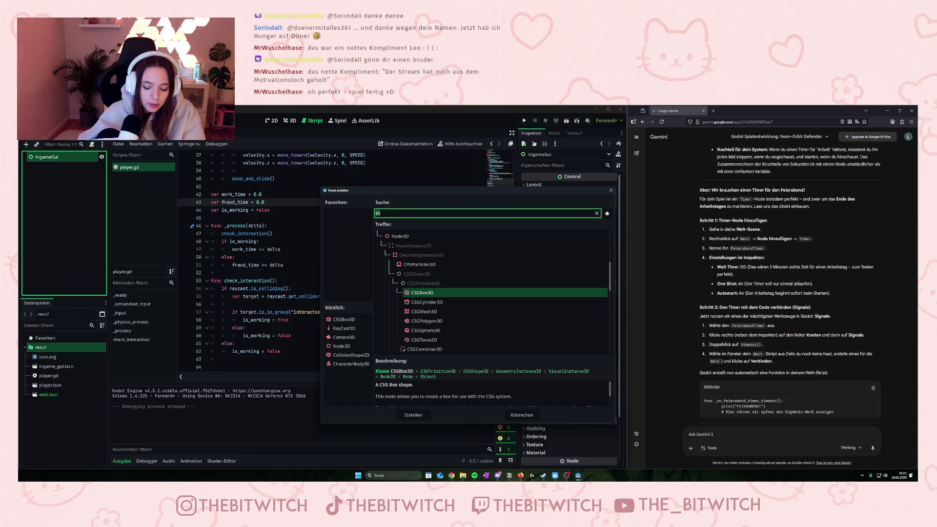
{"action": "type", "text": "lab"}
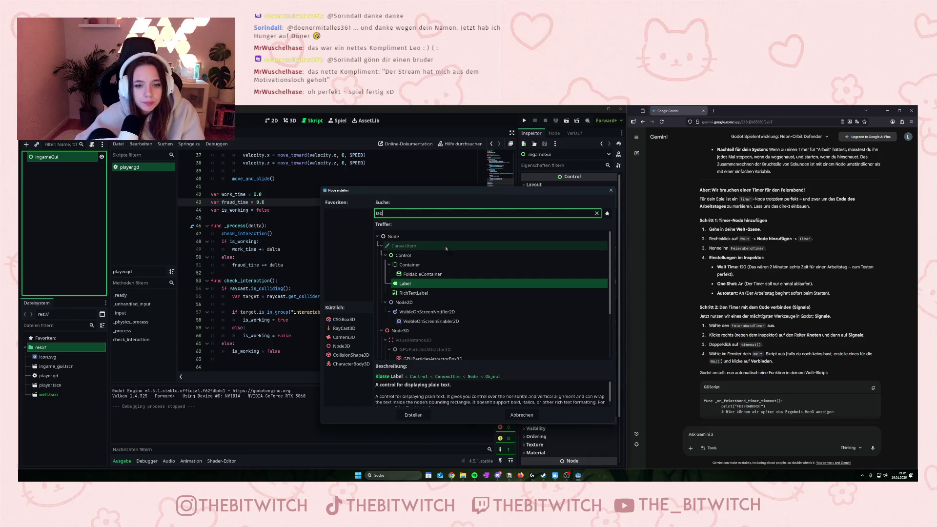
{"action": "left_click", "coordinate": [408, 284]}
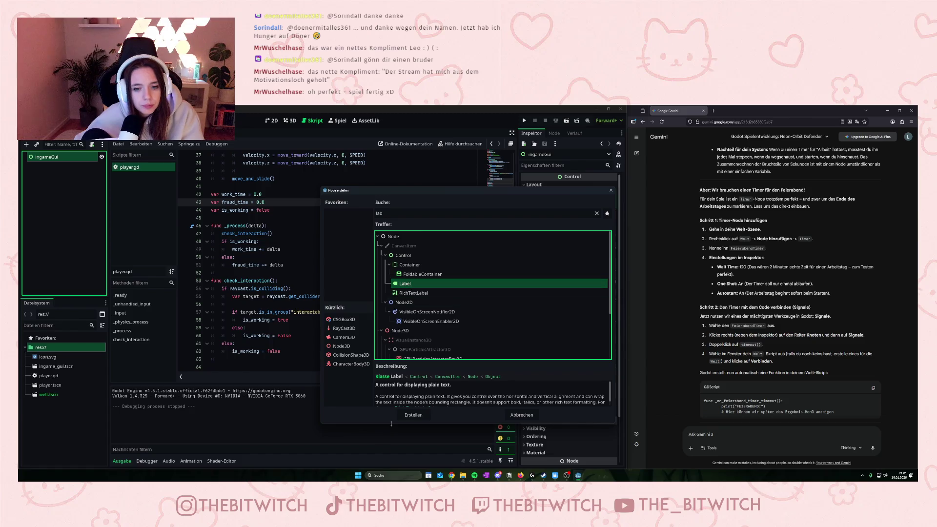
{"action": "left_click", "coordinate": [417, 416]}
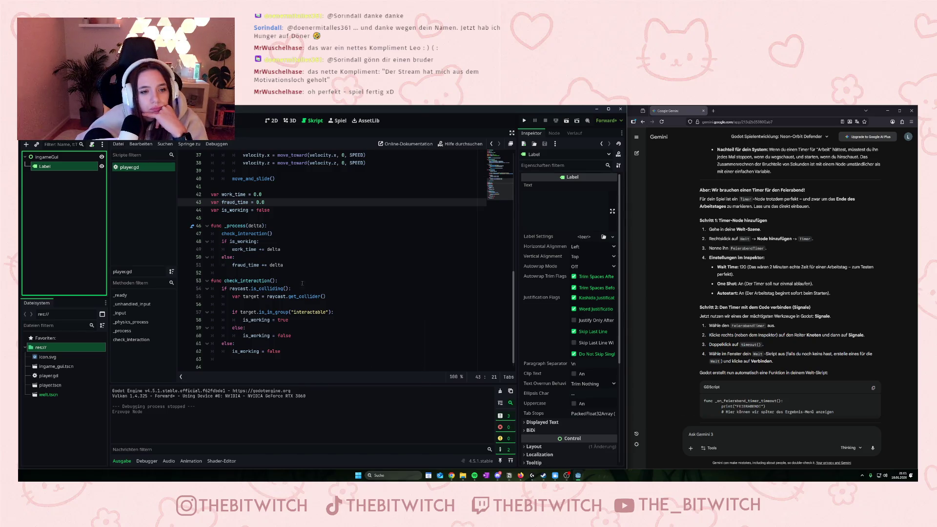
{"action": "scroll", "coordinate": [302, 283], "scroll_direction": "up", "scroll_amount": 3}
{"action": "left_click", "coordinate": [253, 320]}
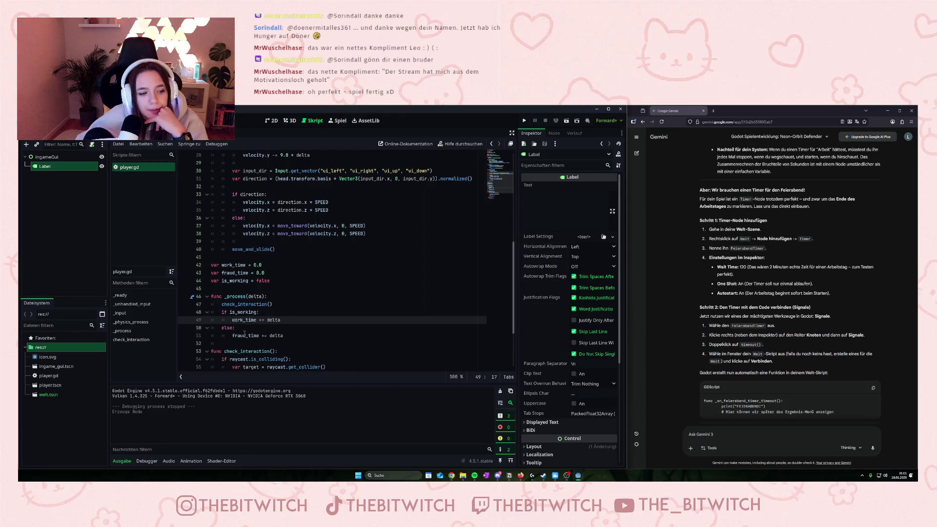
{"action": "scroll", "coordinate": [277, 336], "scroll_direction": "up", "scroll_amount": 9}
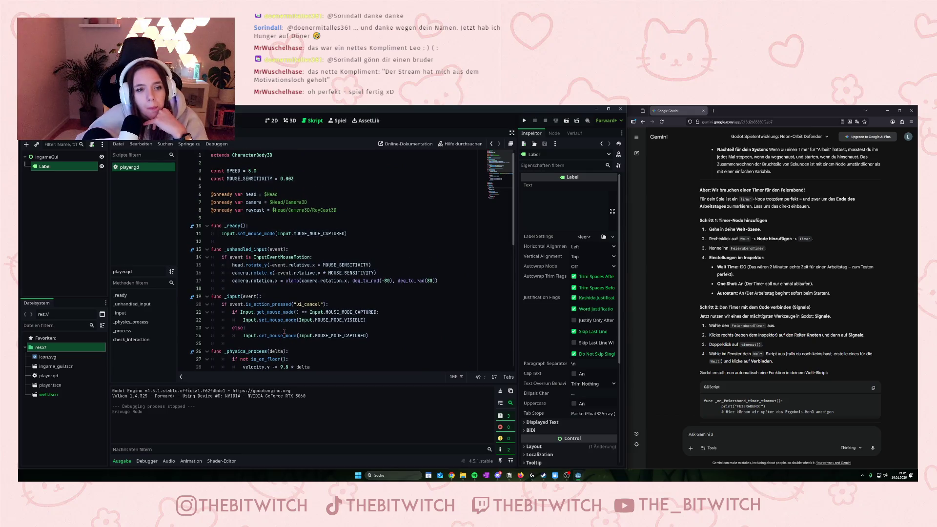
{"action": "scroll", "coordinate": [284, 332], "scroll_direction": "down", "scroll_amount": 7}
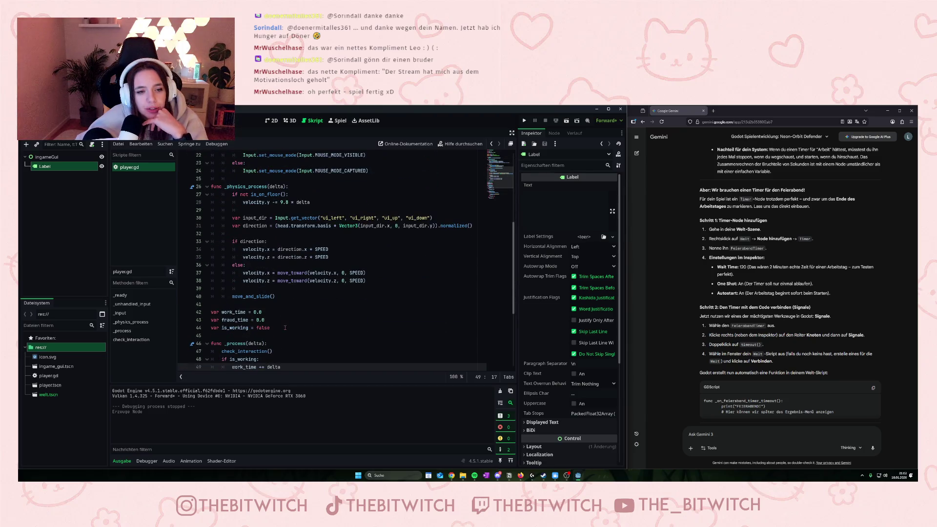
{"action": "scroll", "coordinate": [285, 327], "scroll_direction": "up", "scroll_amount": 7}
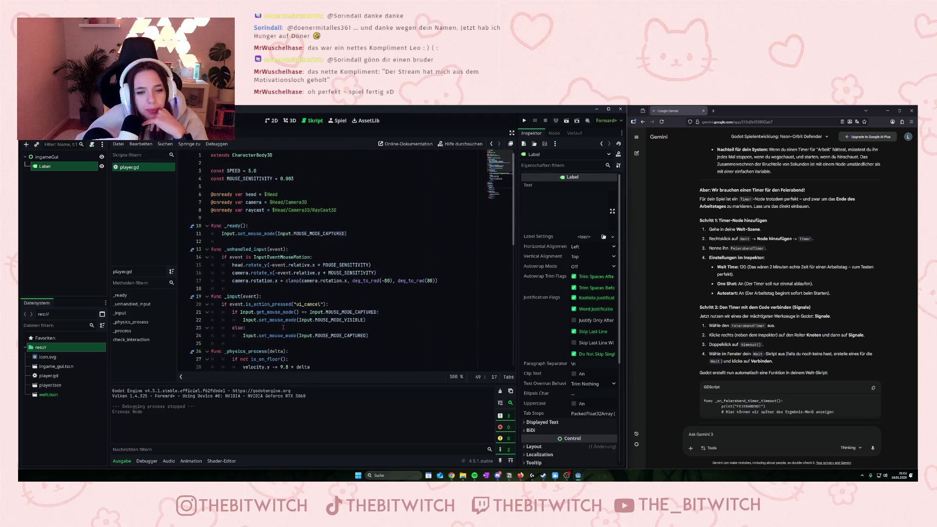
{"action": "scroll", "coordinate": [283, 327], "scroll_direction": "down", "scroll_amount": 10}
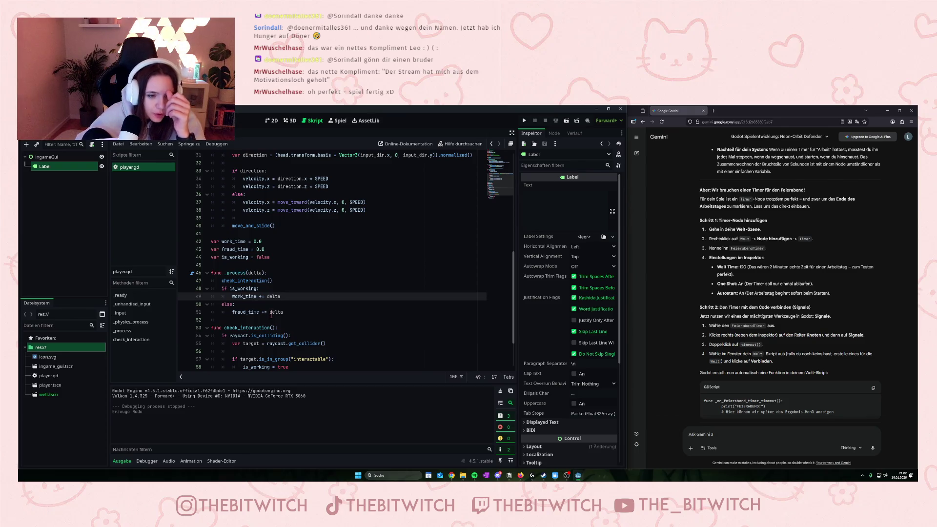
{"action": "scroll", "coordinate": [272, 314], "scroll_direction": "up", "scroll_amount": 10}
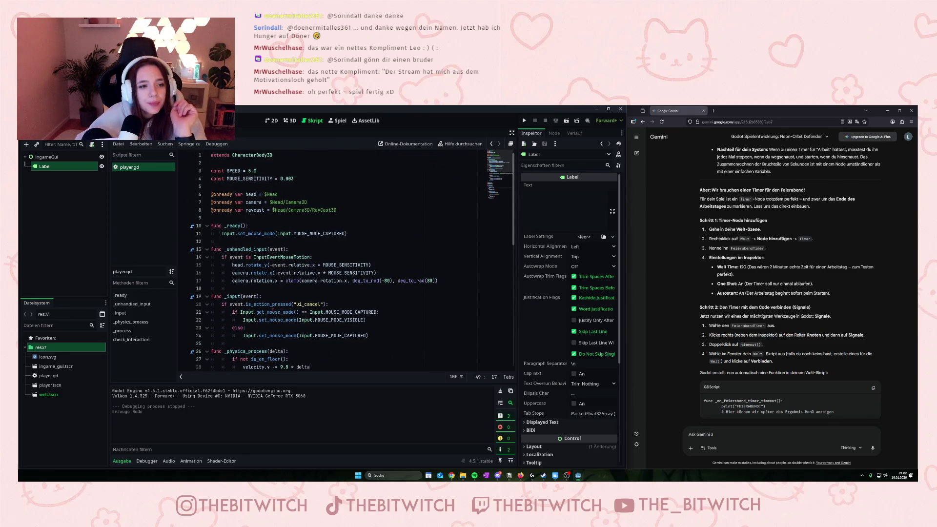
{"action": "scroll", "coordinate": [240, 292], "scroll_direction": "down", "scroll_amount": 8}
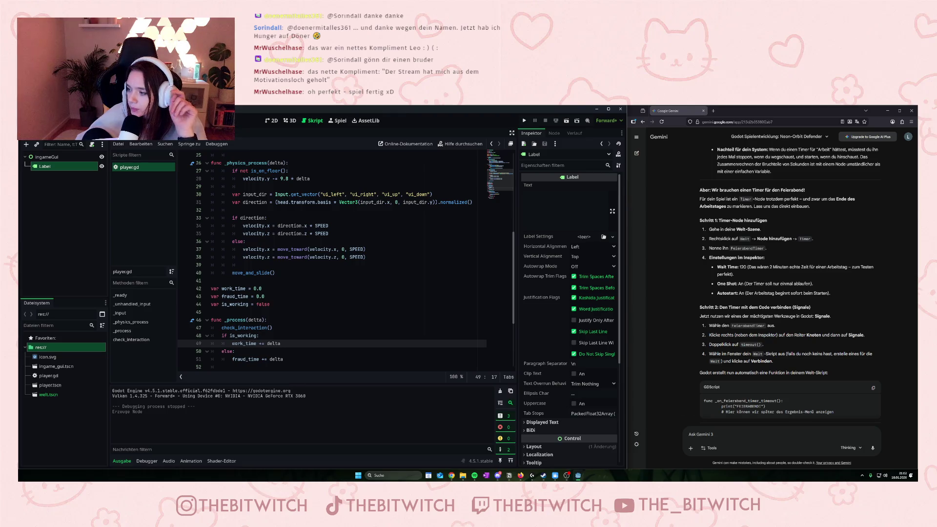
{"action": "key", "text": "alt+Tab"}
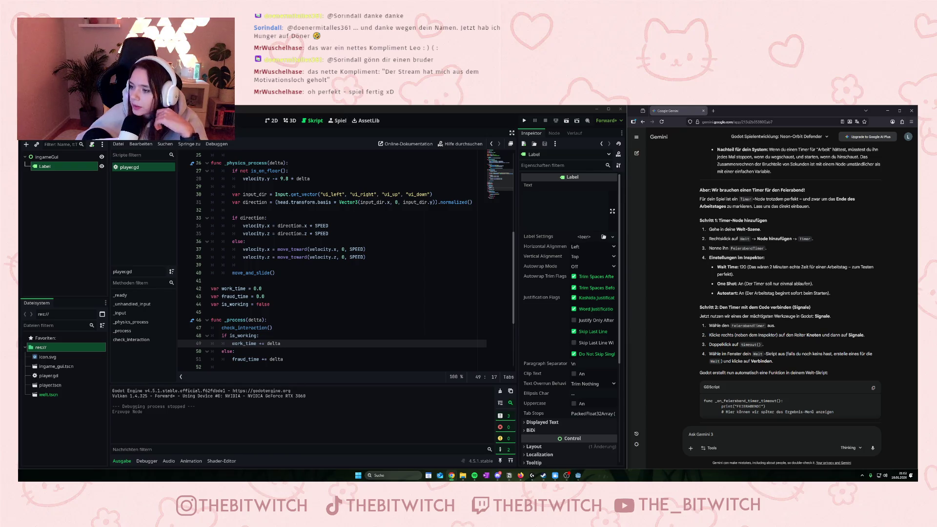
{"action": "scroll", "coordinate": [347, 328], "scroll_direction": "down", "scroll_amount": 4}
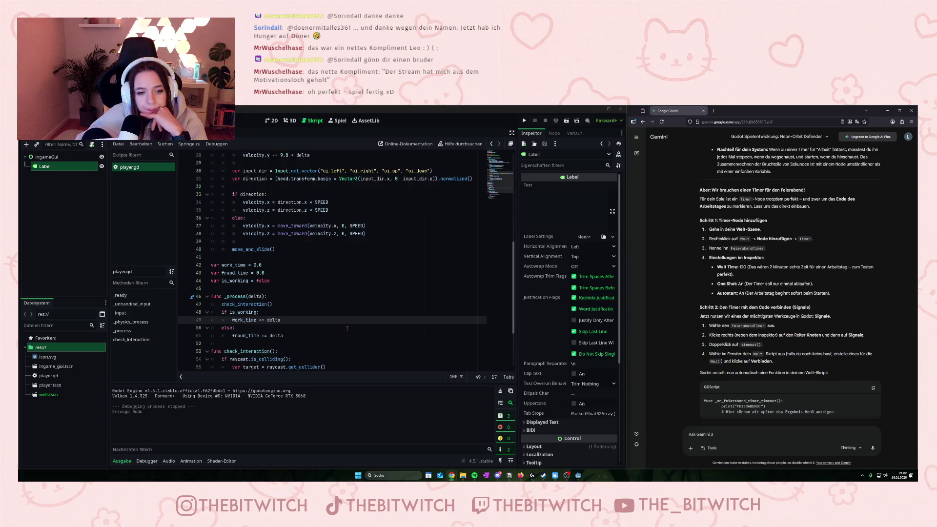
{"action": "scroll", "coordinate": [746, 414], "scroll_direction": "down", "scroll_amount": 10}
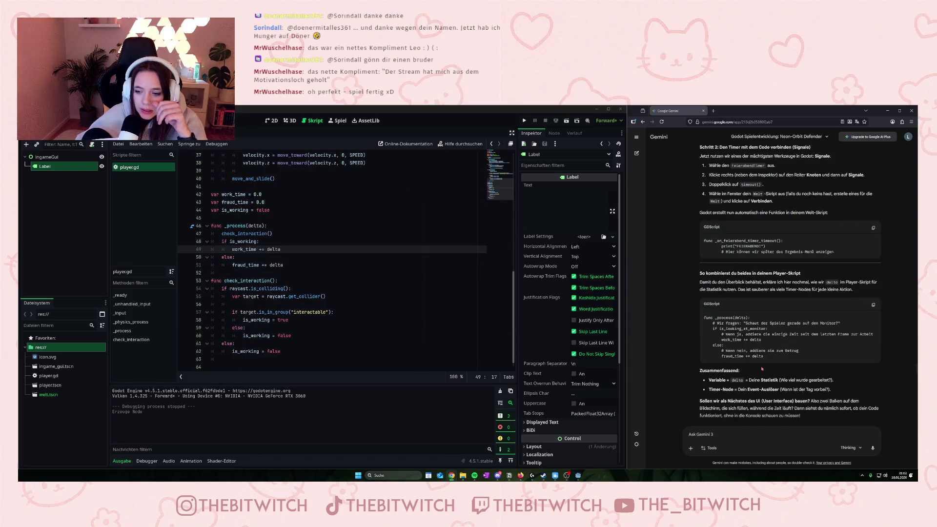
Type a German Gemini message asking for work and fraud time as digital timers in a Control scene
{"action": "scroll", "coordinate": [746, 414], "scroll_direction": "down", "scroll_amount": 10}
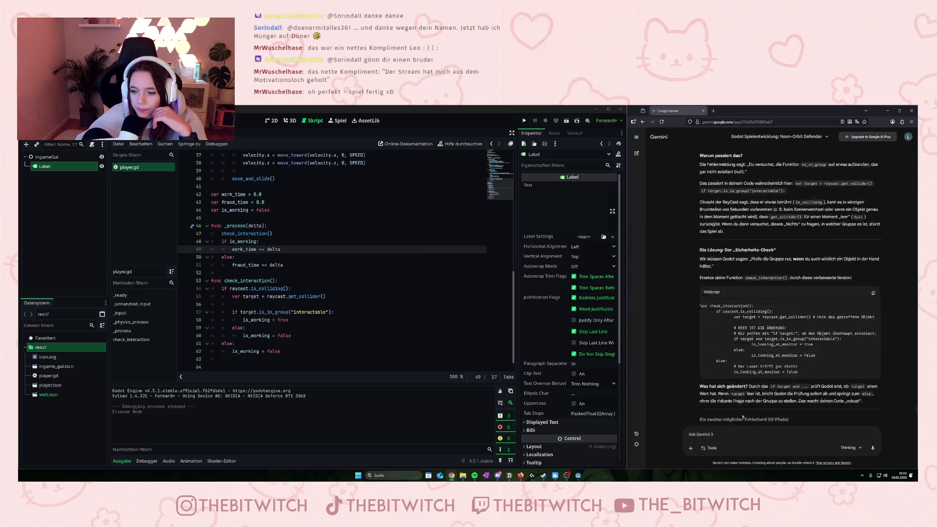
{"action": "left_click", "coordinate": [727, 434]}
{"action": "type", "text": "I"}
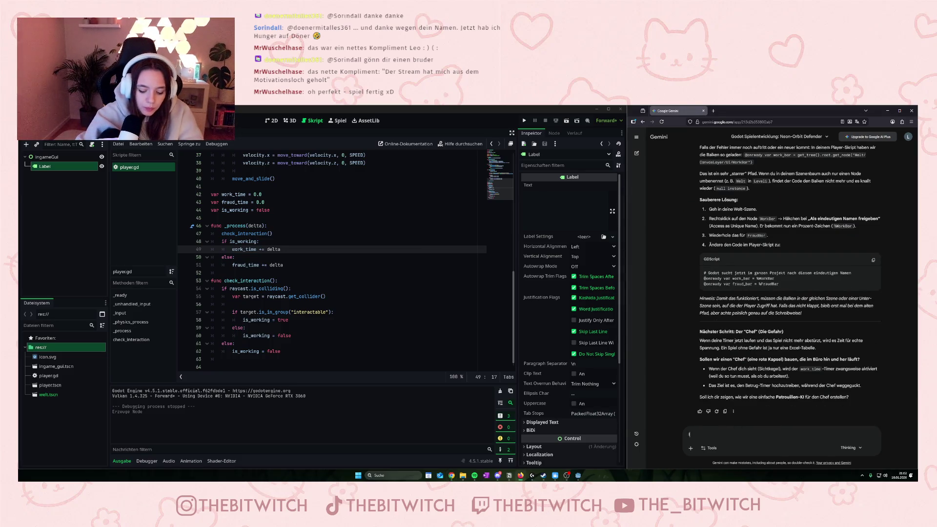
{"action": "type", "text": "ch möchte die"}
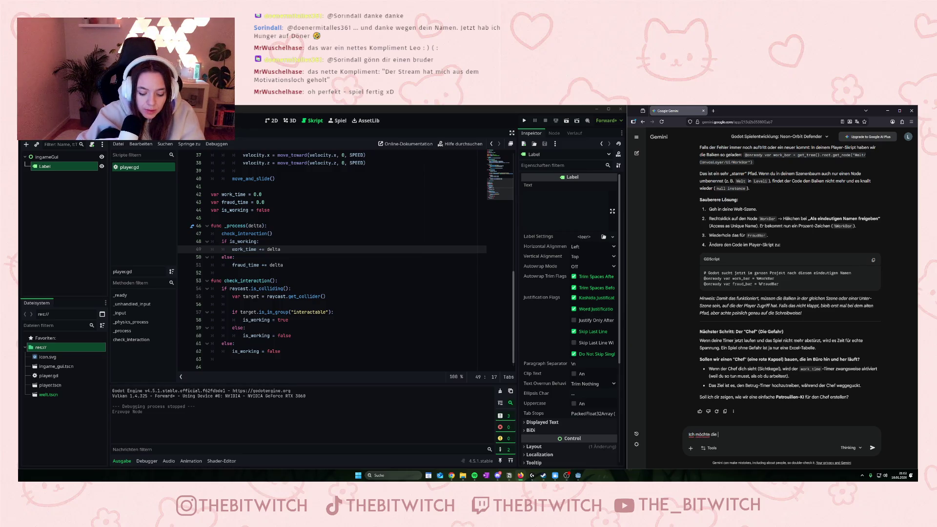
{"action": "type", "text": " Arbeitszeit und die"}
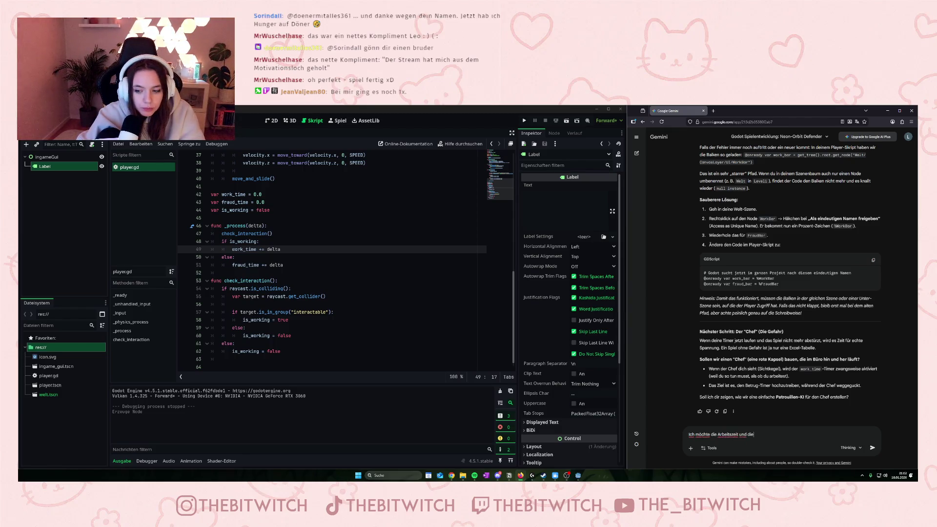
{"action": "type", "text": " Betrugszeit als Digitaluhr-Timer "}
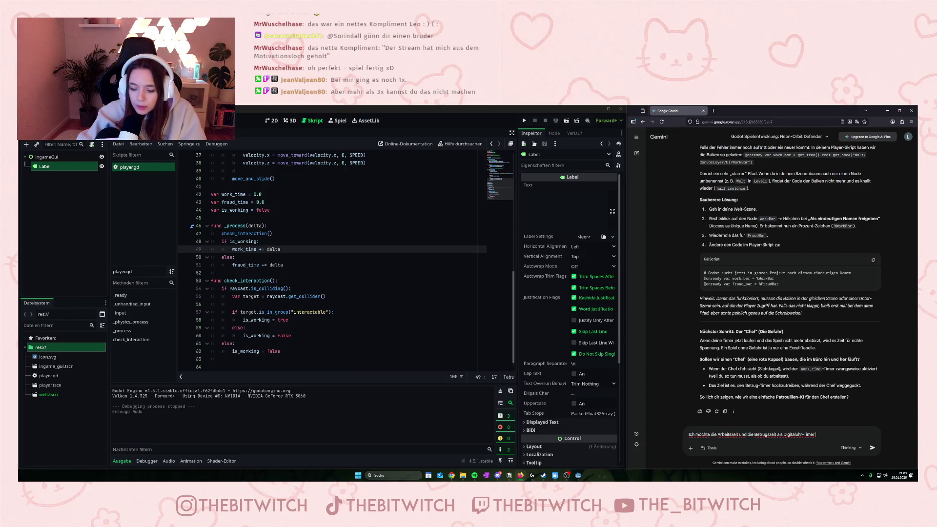
{"action": "type", "text": "in einer neuen Control Scene "}
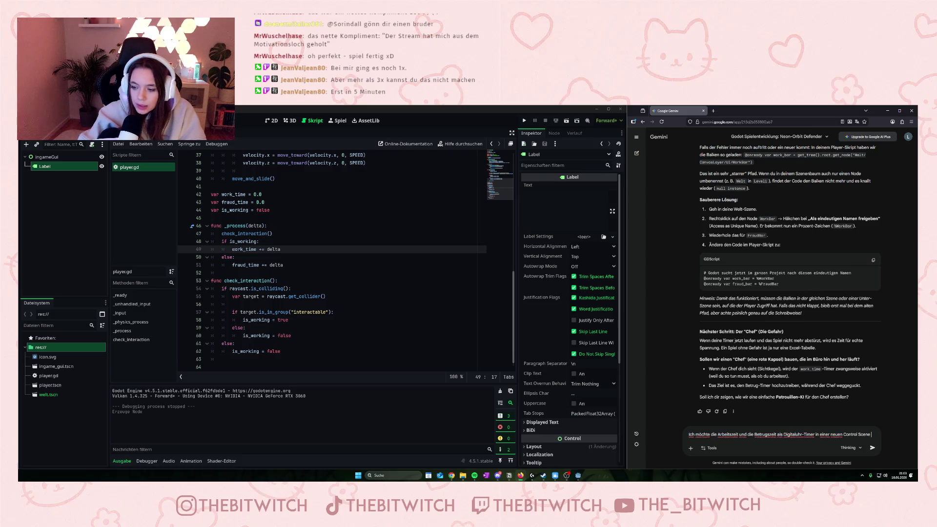
{"action": "type", "text": "anzeige"}
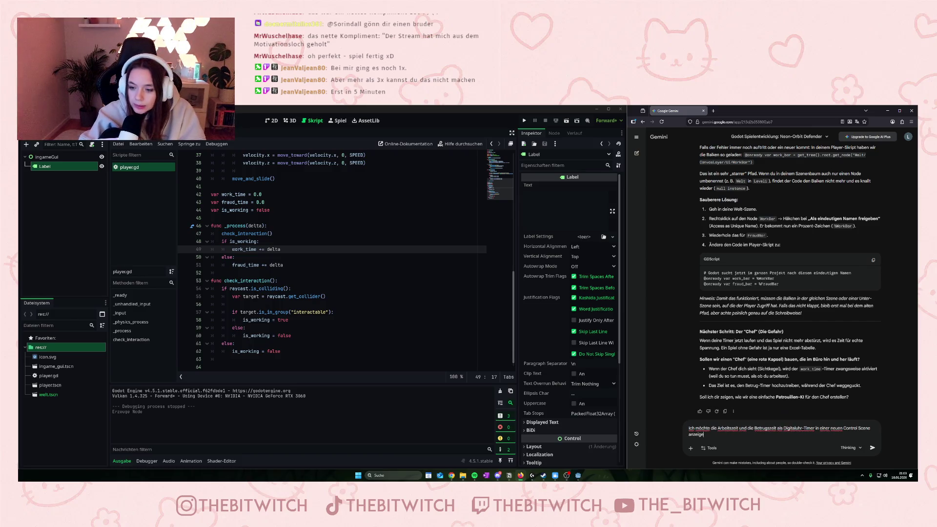
{"action": "type", "text": "n lassen und"}
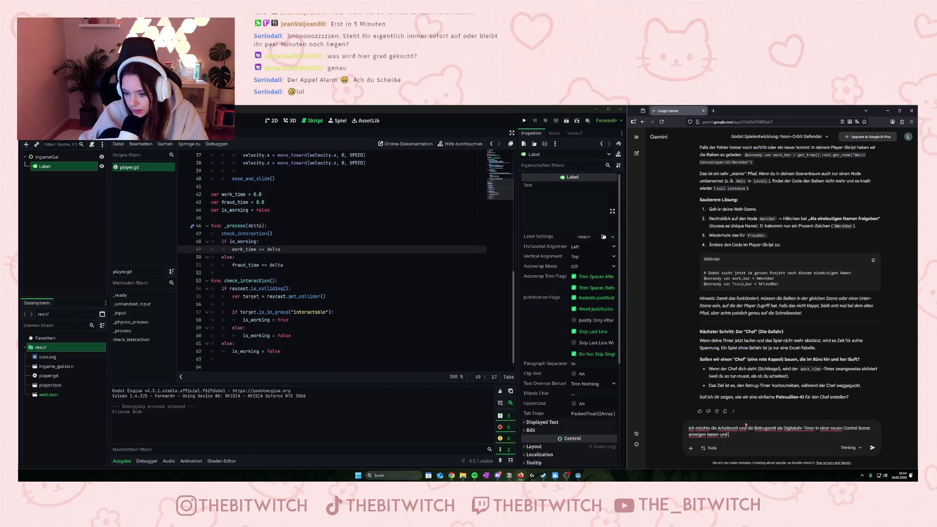
Complete the question on accessing work_time and fraud_time in the player scene and send it
{"action": "type", "text": "ür muss ich auc"}
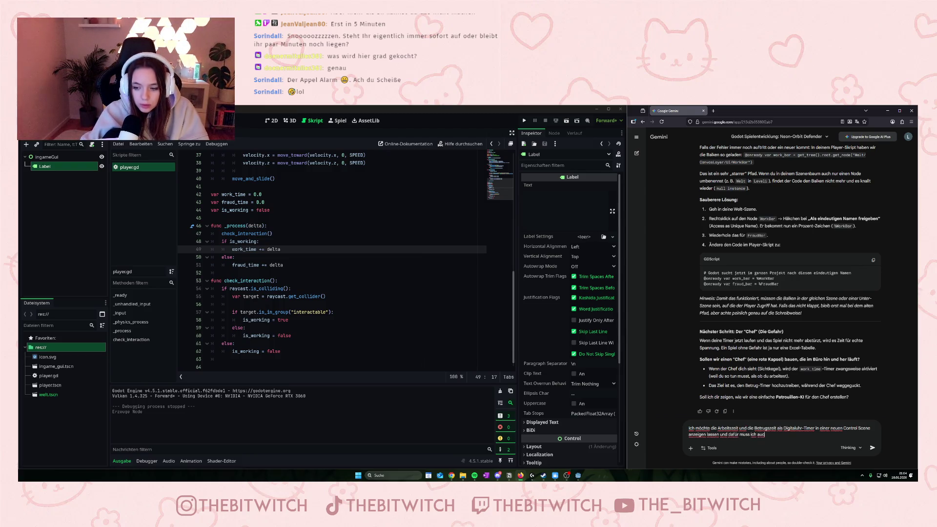
{"action": "key", "text": "BackSpace"}
{"action": "type", "text": "f die var"}
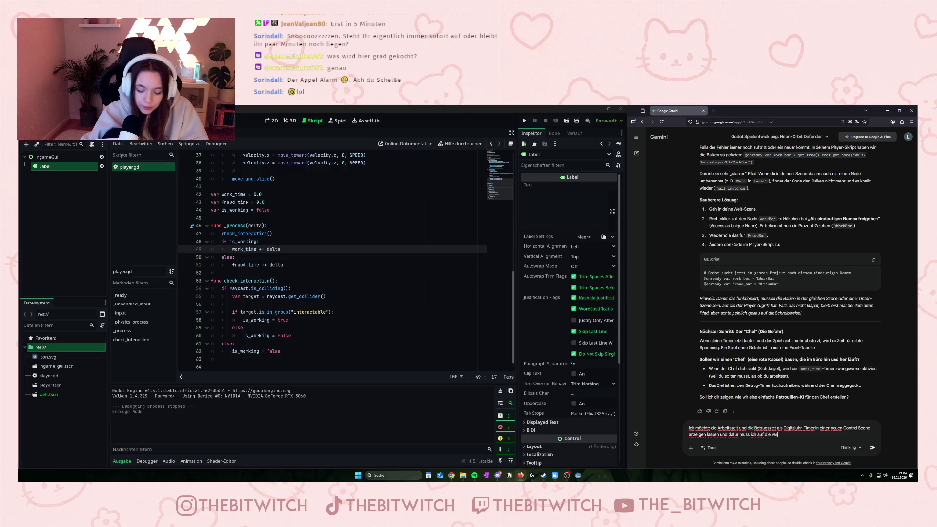
{"action": "type", "text": "iablen "}
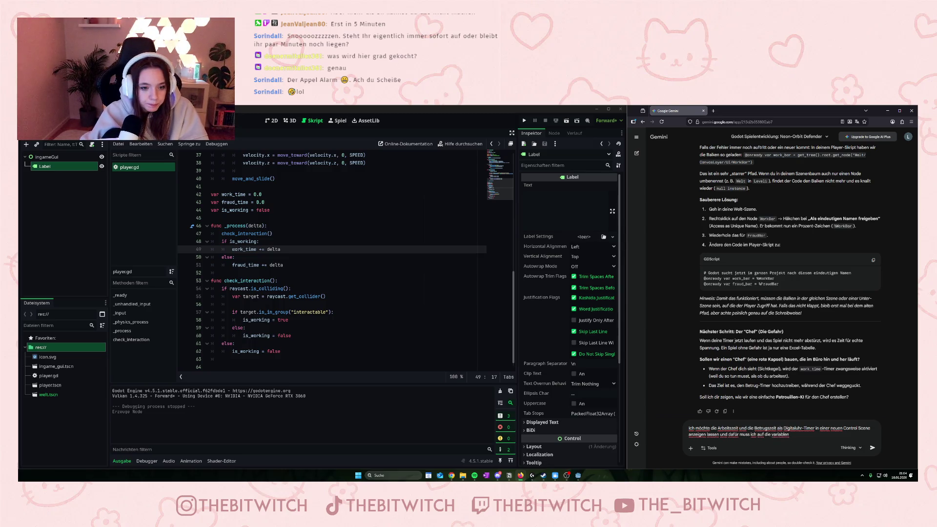
{"action": "type", "text": "work"}
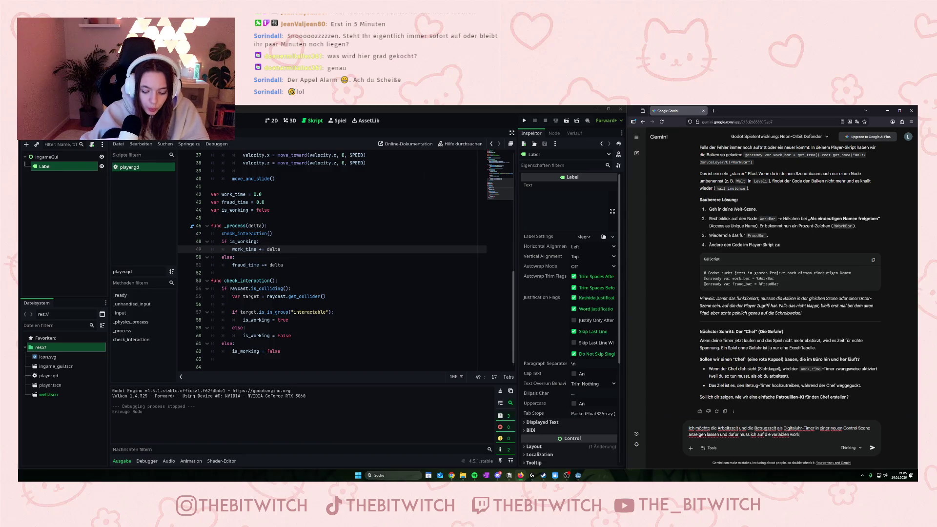
{"action": "type", "text": "_time und "}
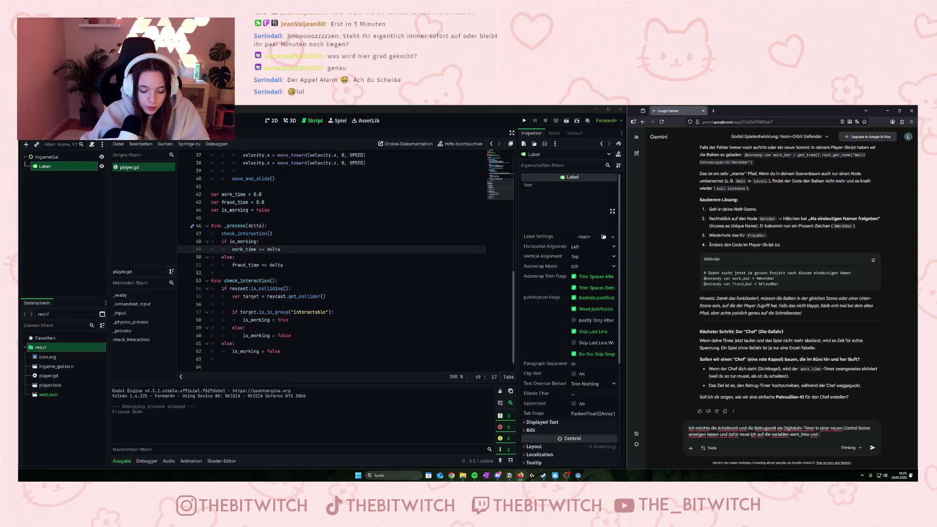
{"action": "type", "text": "fraud_time in der"}
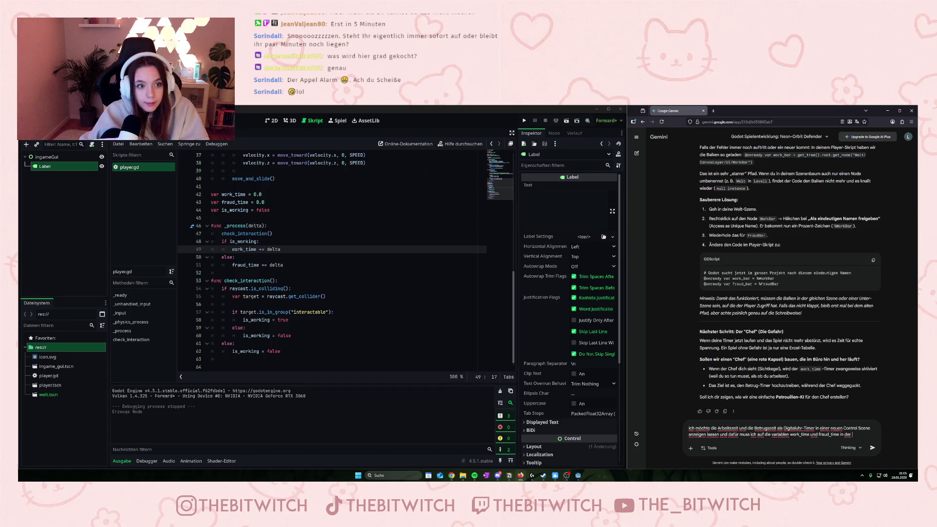
{"action": "type", "text": " player scene zugreifen"}
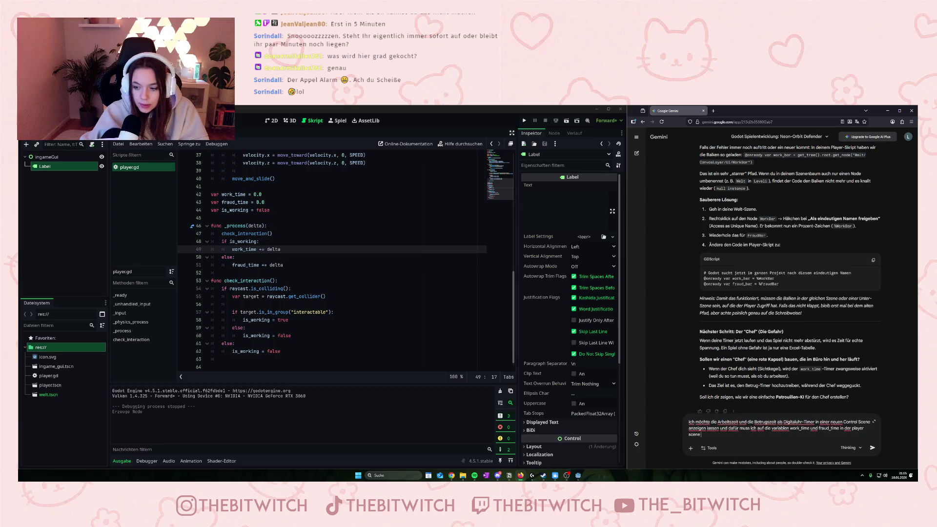
{"action": "type", "text": ". Wie mache ich das?"}
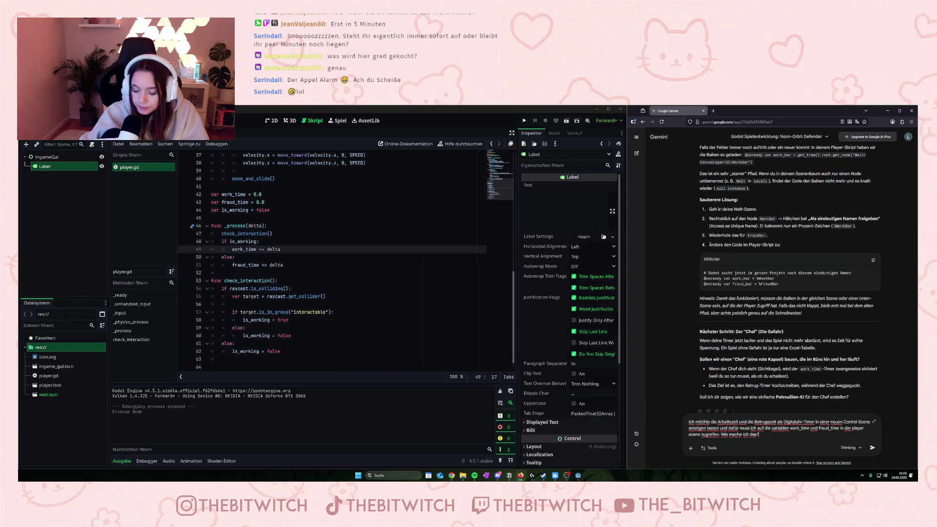
{"action": "key", "text": "Return"}
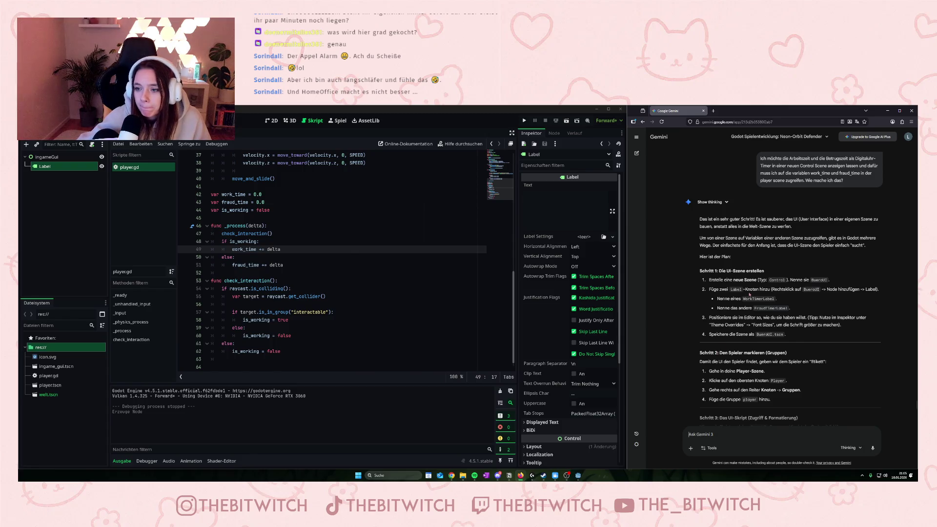
Scroll down through Gemini's plan for the UI scene, timer labels and player group
{"action": "scroll", "coordinate": [799, 282], "scroll_direction": "down", "scroll_amount": 1}
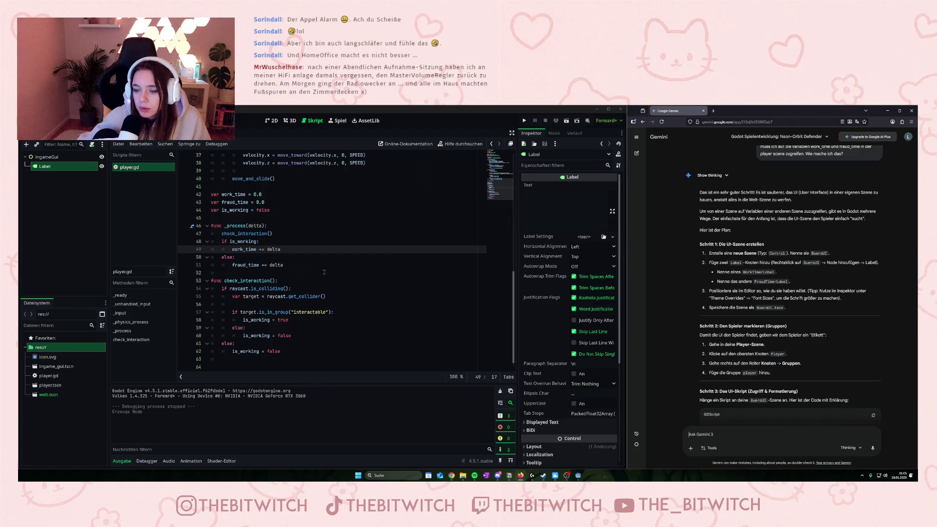
Rename the Label to WorkTimer, paste a copy under ingameGui, and rename it FraudTimer
{"action": "left_click", "coordinate": [49, 166]}
{"action": "left_click", "coordinate": [48, 166]}
{"action": "type", "text": "WorkTimer"}
{"action": "key", "text": "Return"}
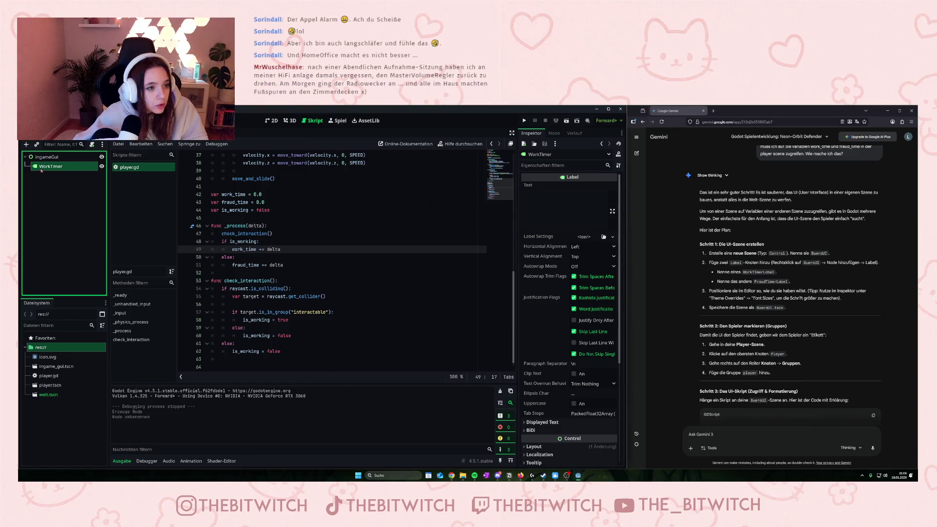
{"action": "key", "text": "ctrl+v"}
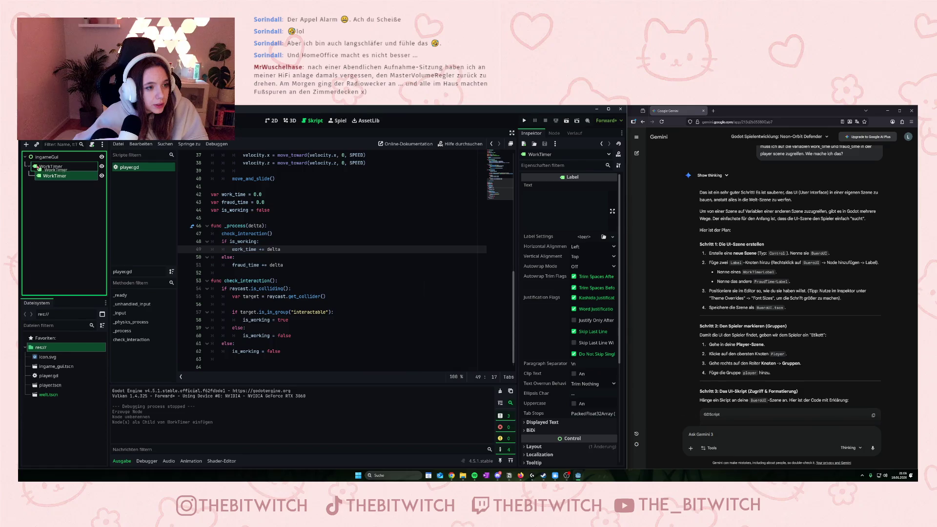
{"action": "left_click_drag", "start_coordinate": [36, 166], "coordinate": [45, 169]}
{"action": "double_click", "coordinate": [47, 167]}
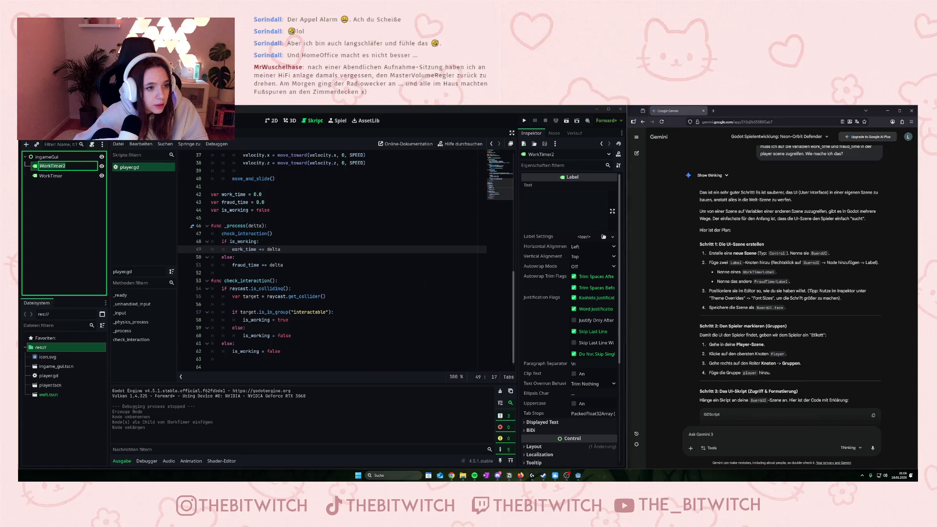
{"action": "type", "text": "FraudTimer"}
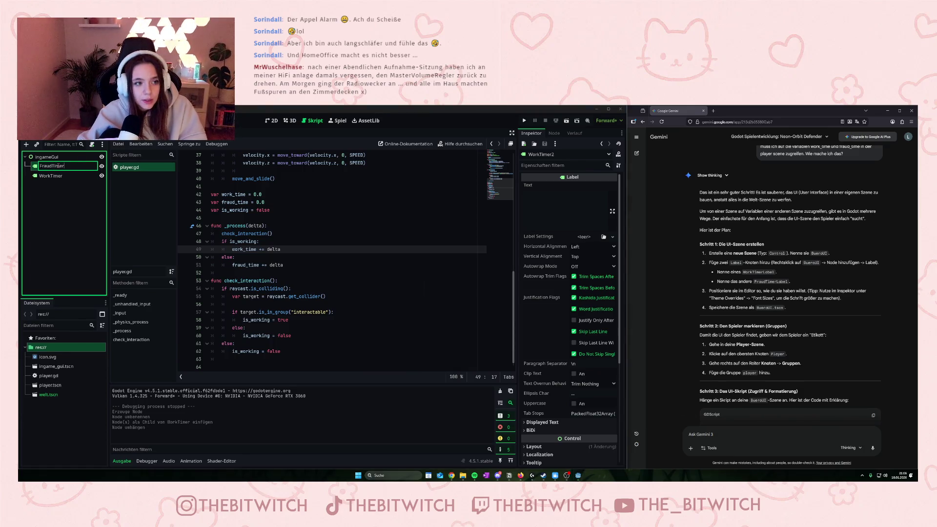
{"action": "key", "text": "Return"}
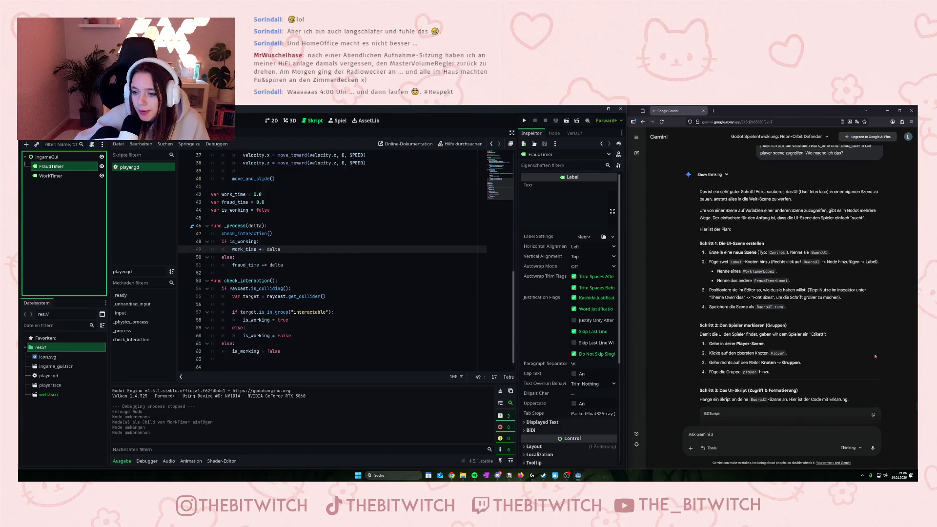
{"action": "scroll", "coordinate": [876, 347], "scroll_direction": "down", "scroll_amount": 2}
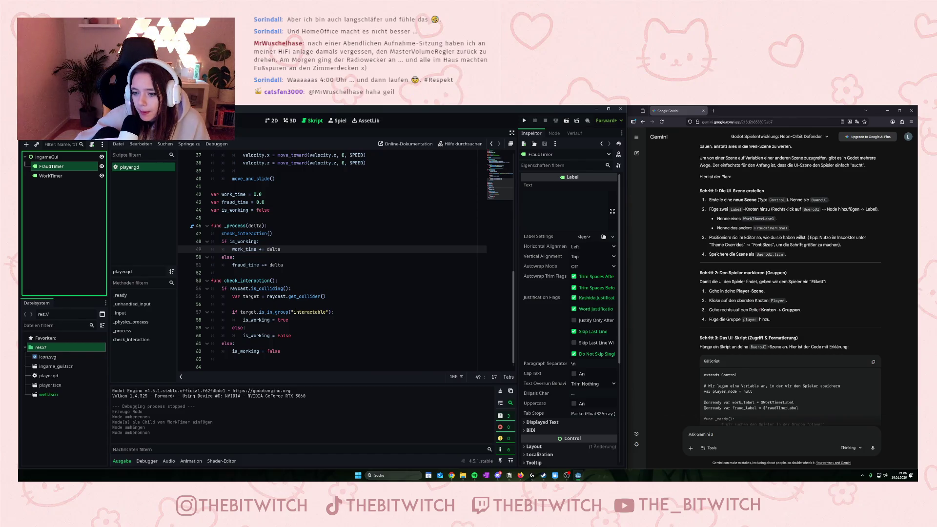
{"action": "scroll", "coordinate": [760, 309], "scroll_direction": "down", "scroll_amount": 2}
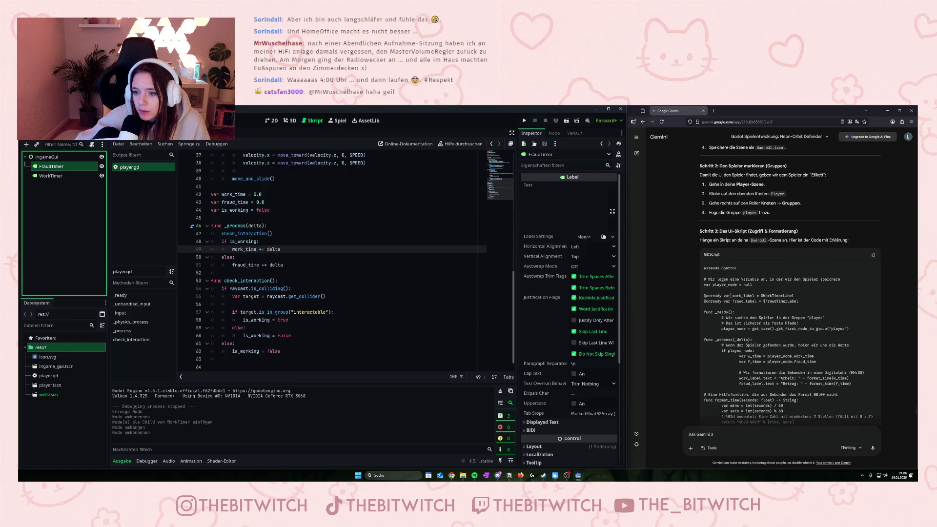
{"action": "scroll", "coordinate": [727, 296], "scroll_direction": "down", "scroll_amount": 1}
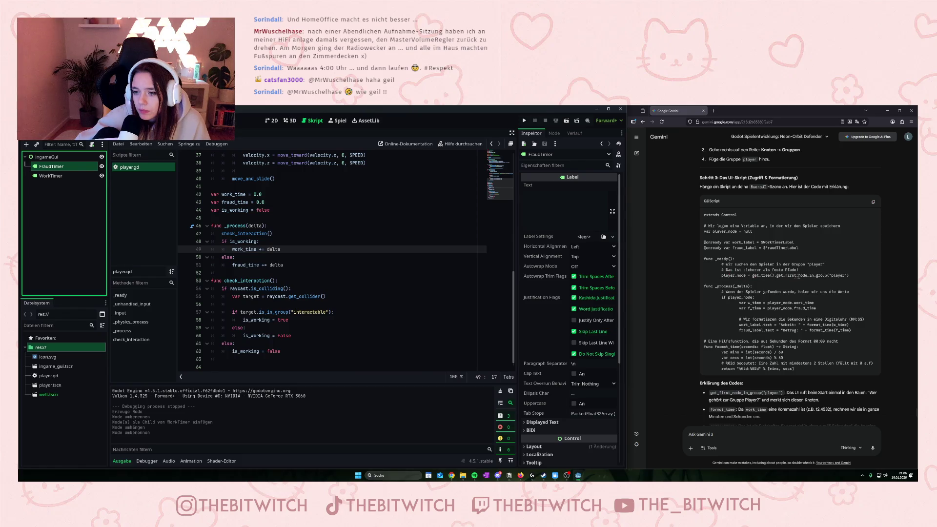
{"action": "left_click_drag", "start_coordinate": [721, 276], "coordinate": [843, 281]}
{"action": "left_click", "coordinate": [753, 296]}
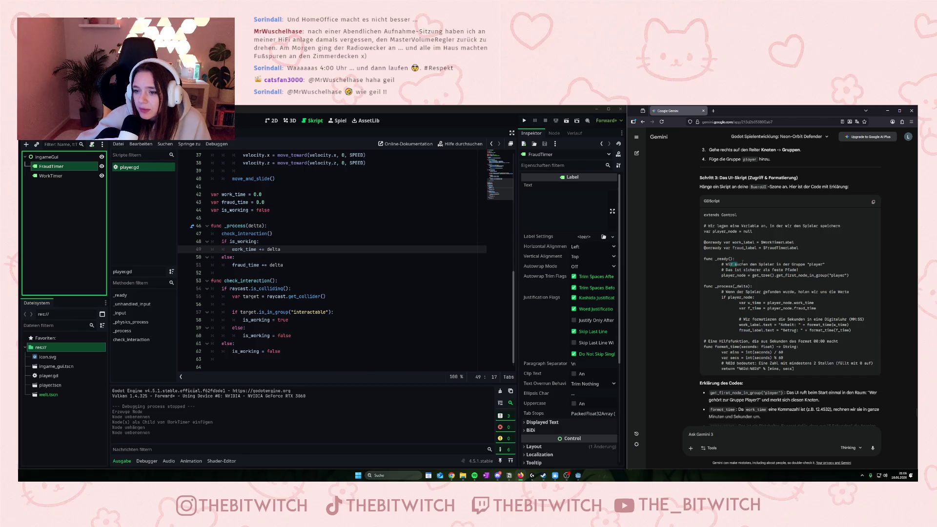
{"action": "scroll", "coordinate": [753, 186], "scroll_direction": "up", "scroll_amount": 1}
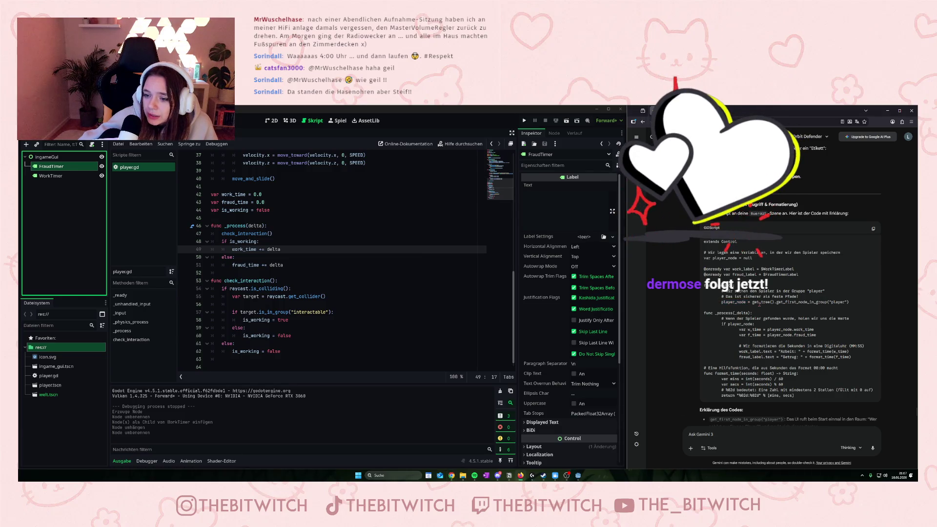
{"action": "left_click_drag", "start_coordinate": [752, 302], "coordinate": [848, 303]}
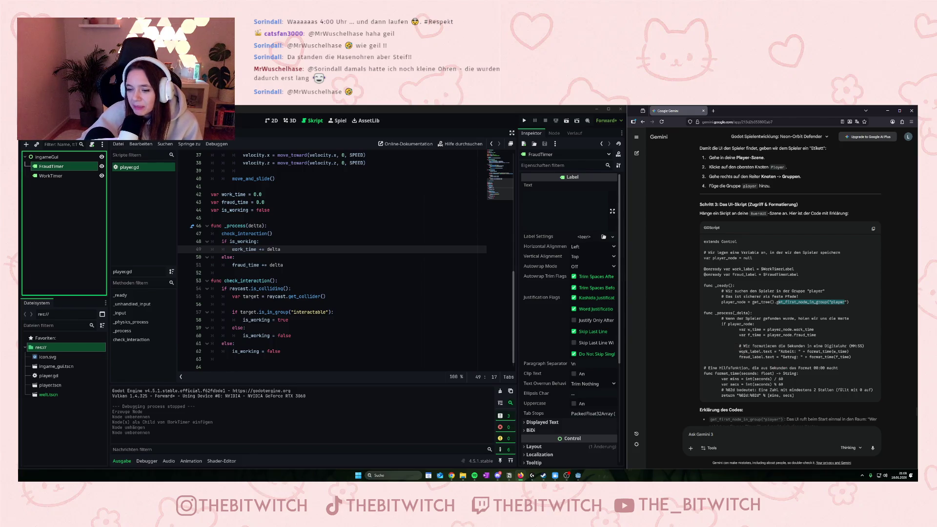
{"action": "left_click", "coordinate": [768, 358]}
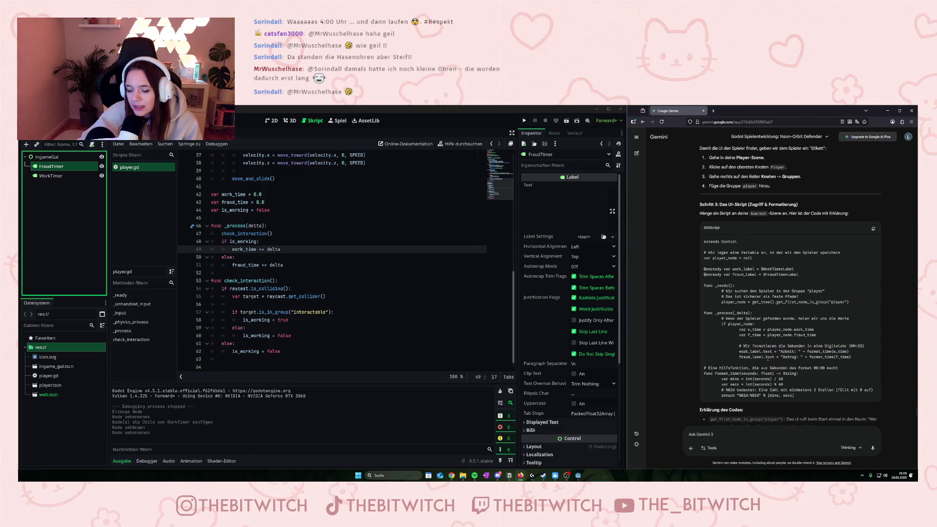
{"action": "left_click_drag", "start_coordinate": [724, 302], "coordinate": [824, 301]}
{"action": "left_click", "coordinate": [787, 301]}
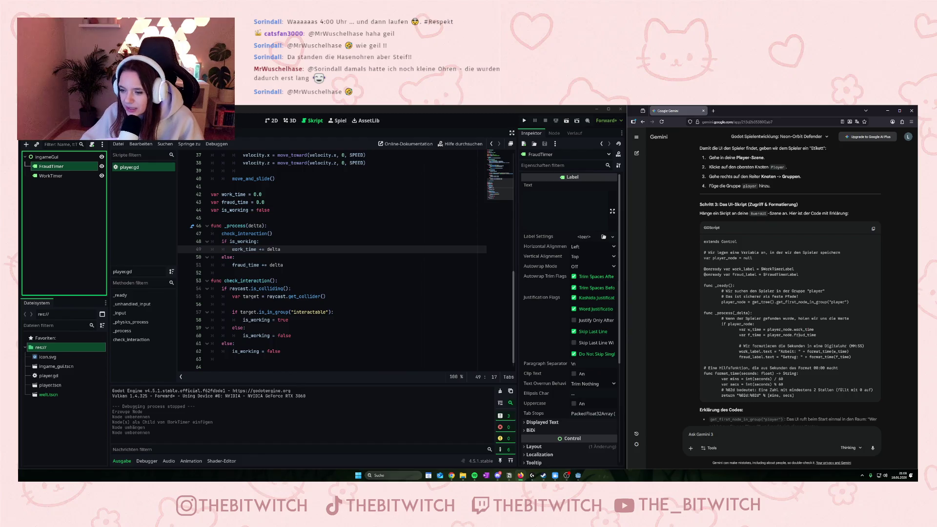
{"action": "left_click_drag", "start_coordinate": [795, 327], "coordinate": [813, 344]}
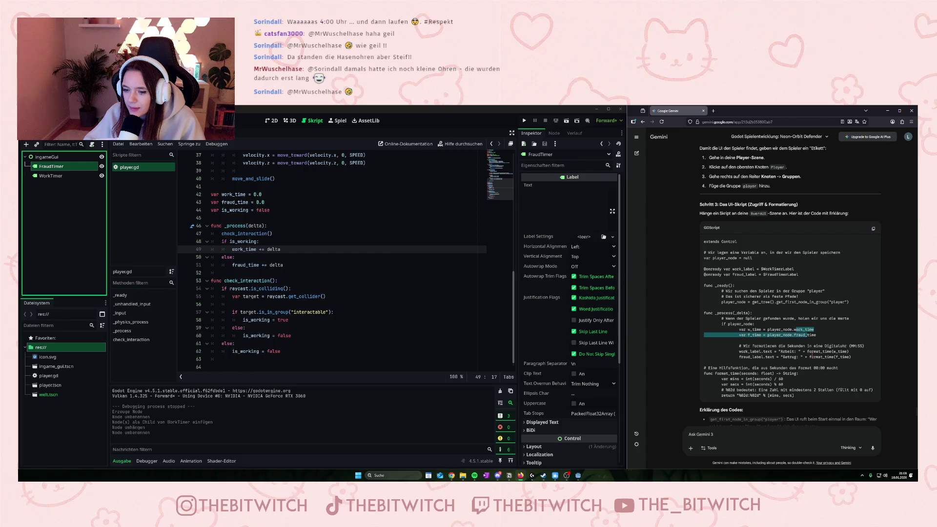
{"action": "left_click", "coordinate": [812, 353]}
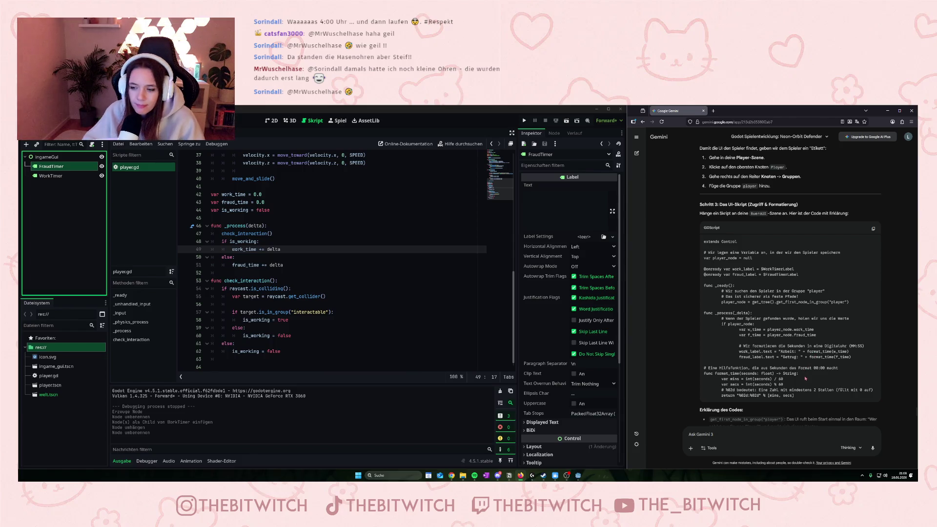
{"action": "scroll", "coordinate": [773, 261], "scroll_direction": "down", "scroll_amount": 3}
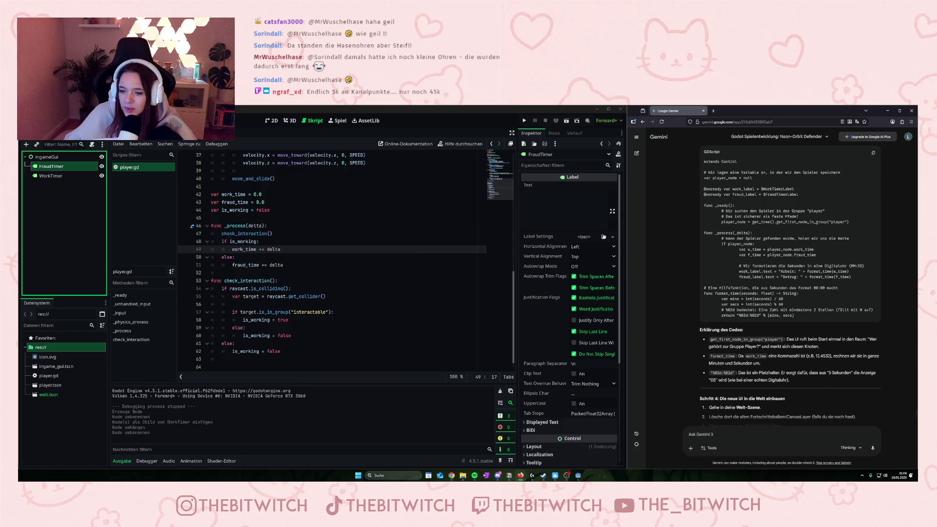
{"action": "scroll", "coordinate": [741, 330], "scroll_direction": "down", "scroll_amount": 3}
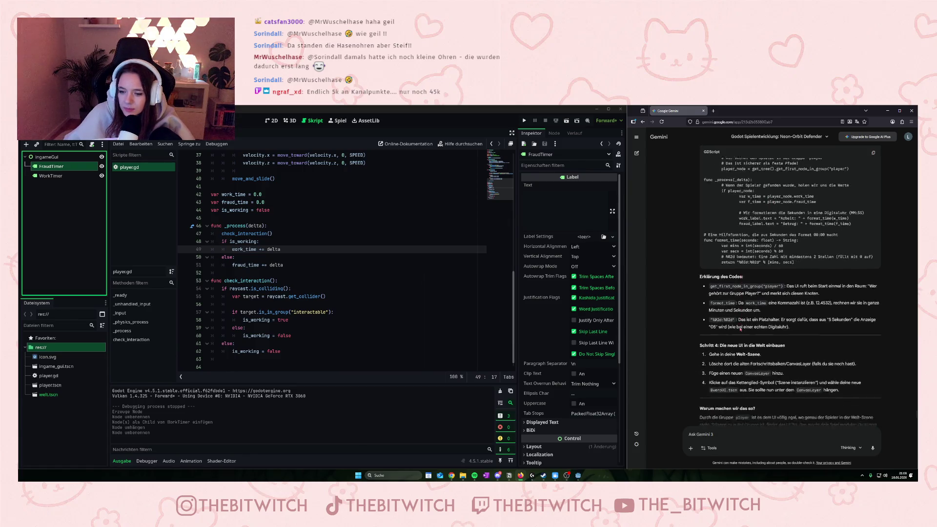
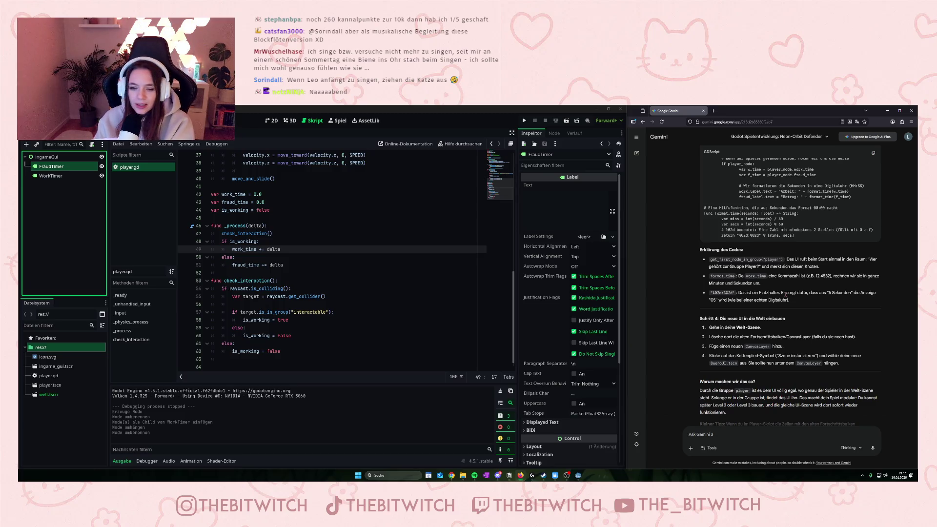
Ask Gemini 'Gibt es keine bessere option als über eine group?' to get a better alternative to groups
{"action": "scroll", "coordinate": [761, 264], "scroll_direction": "up", "scroll_amount": 3}
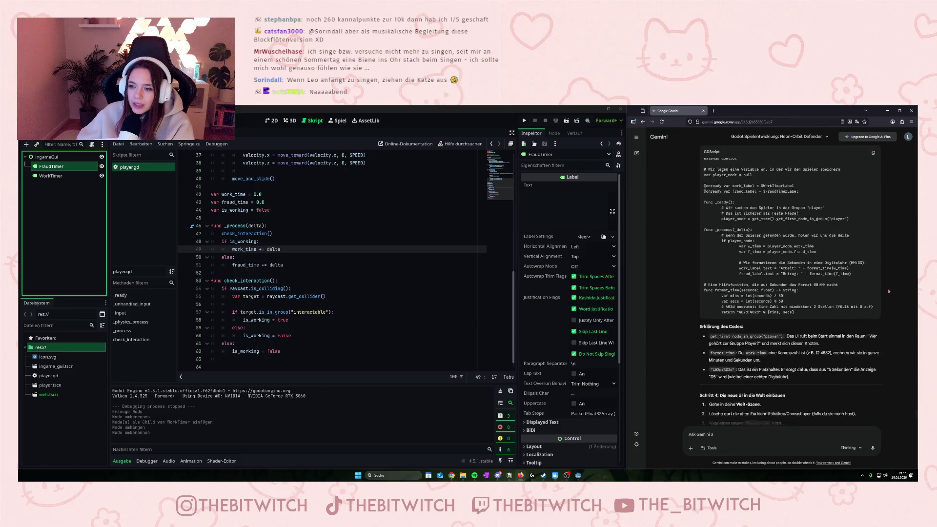
{"action": "scroll", "coordinate": [738, 288], "scroll_direction": "down", "scroll_amount": 5}
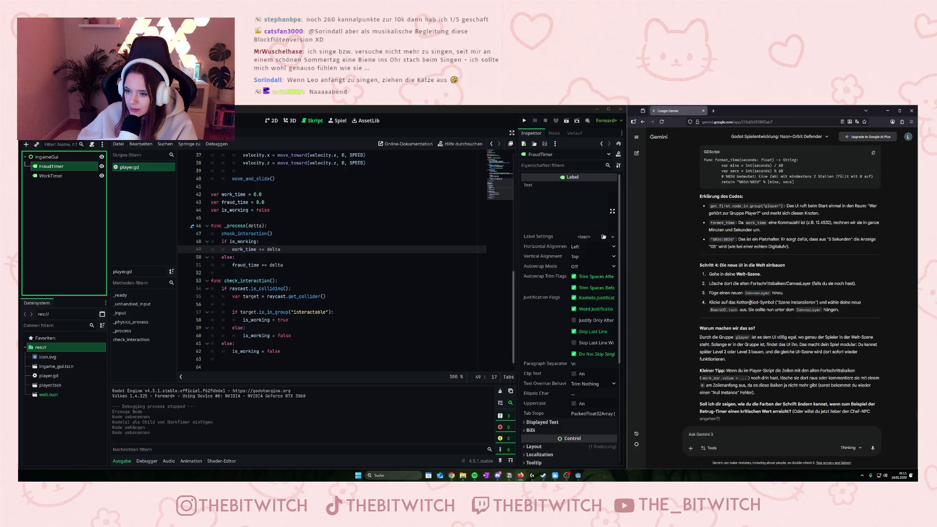
{"action": "type", "text": "Gibt"}
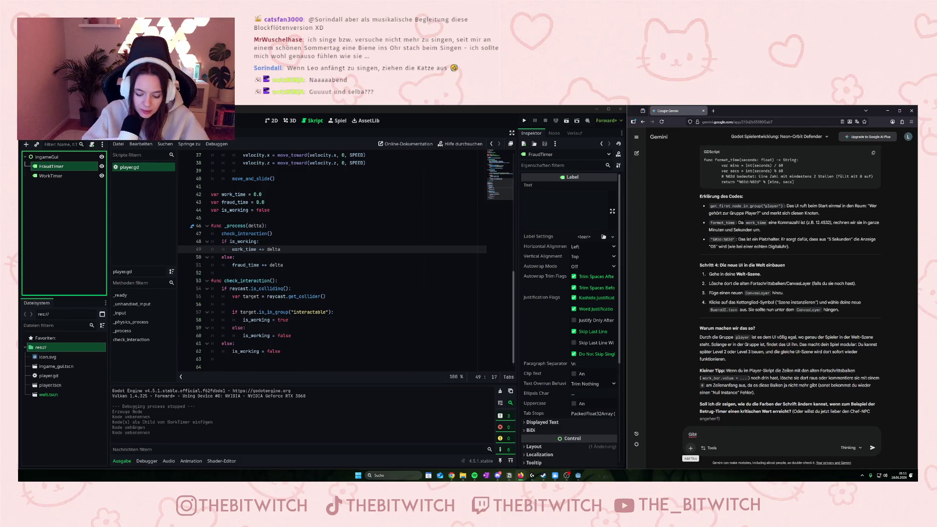
{"action": "type", "text": " es keine bess"}
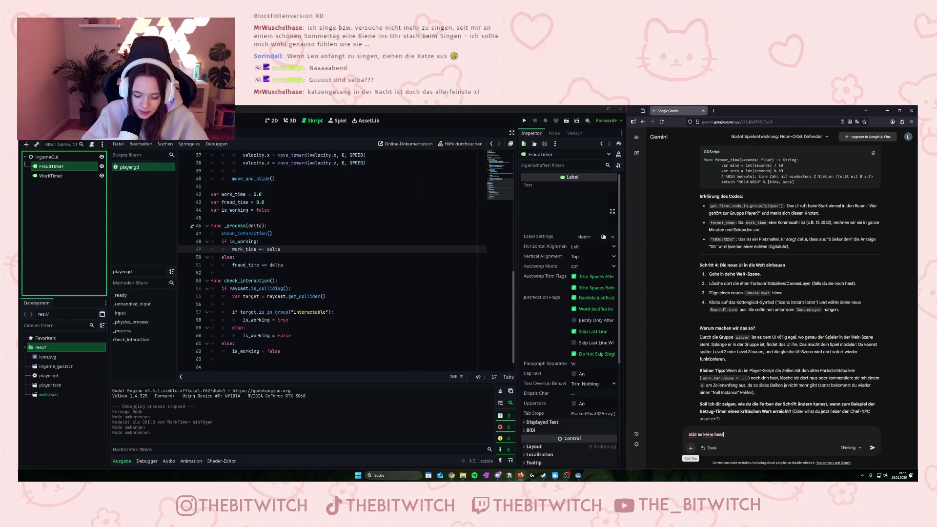
{"action": "type", "text": "ere opti"}
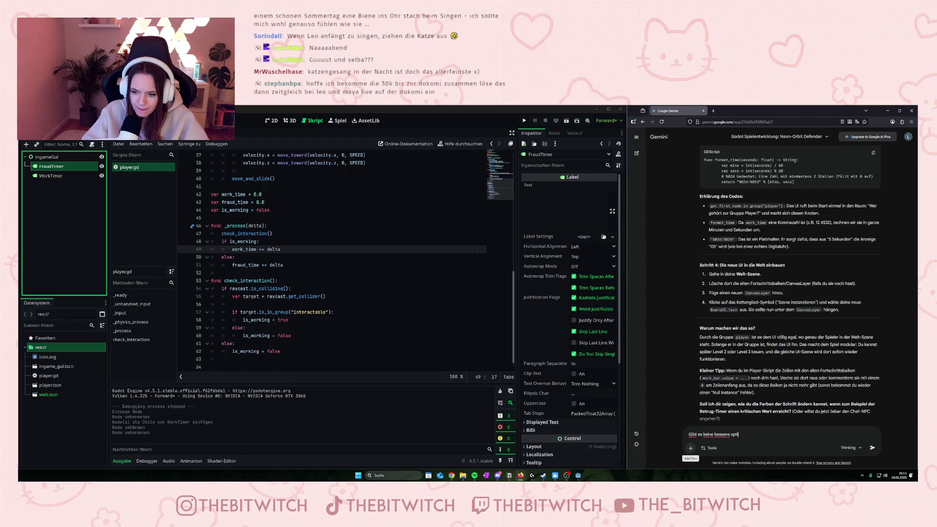
{"action": "type", "text": "on als über eine group?"}
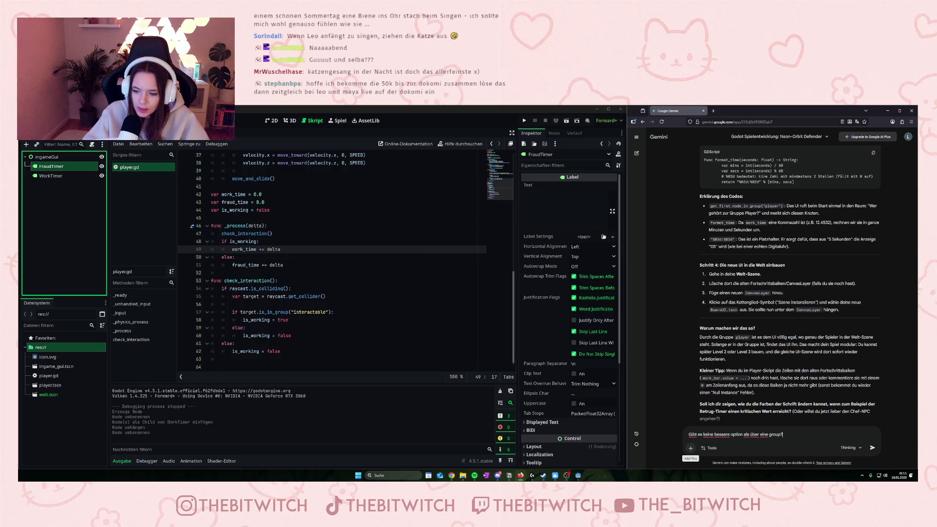
{"action": "key", "text": "Return"}
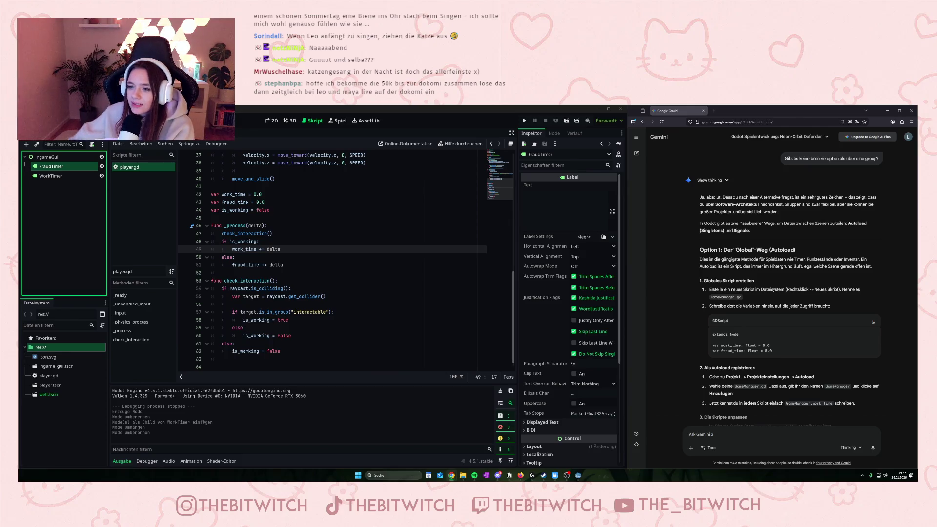
{"action": "mouse_move", "coordinate": [769, 197]}
{"action": "left_mouse_down"}
{"action": "mouse_move", "coordinate": [854, 198]}
{"action": "mouse_move", "coordinate": [727, 205]}
{"action": "mouse_move", "coordinate": [783, 206]}
{"action": "left_mouse_up"}
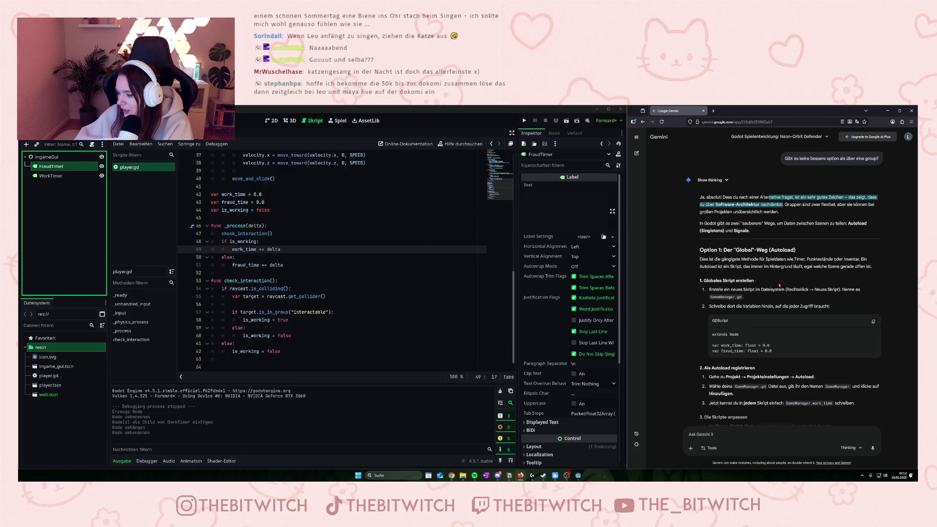
{"action": "scroll", "coordinate": [842, 260], "scroll_direction": "down", "scroll_amount": 1}
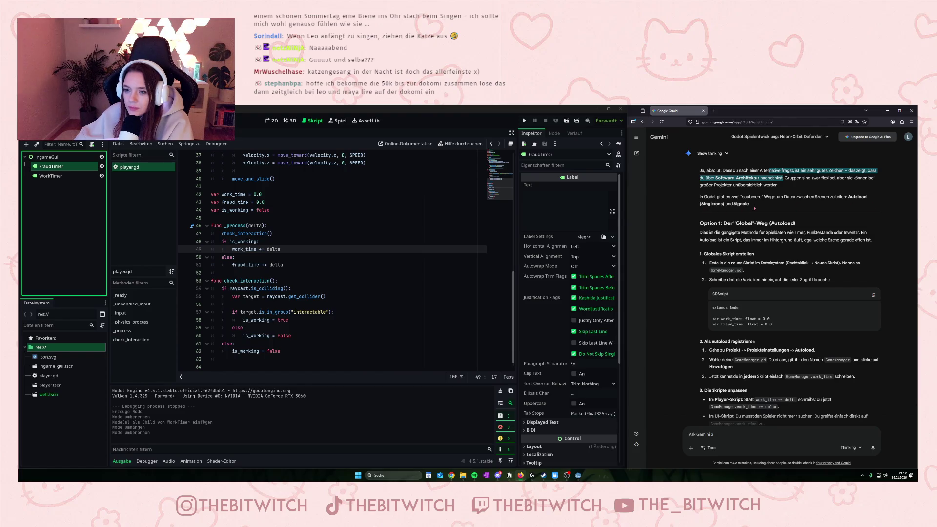
{"action": "scroll", "coordinate": [738, 227], "scroll_direction": "down", "scroll_amount": 1}
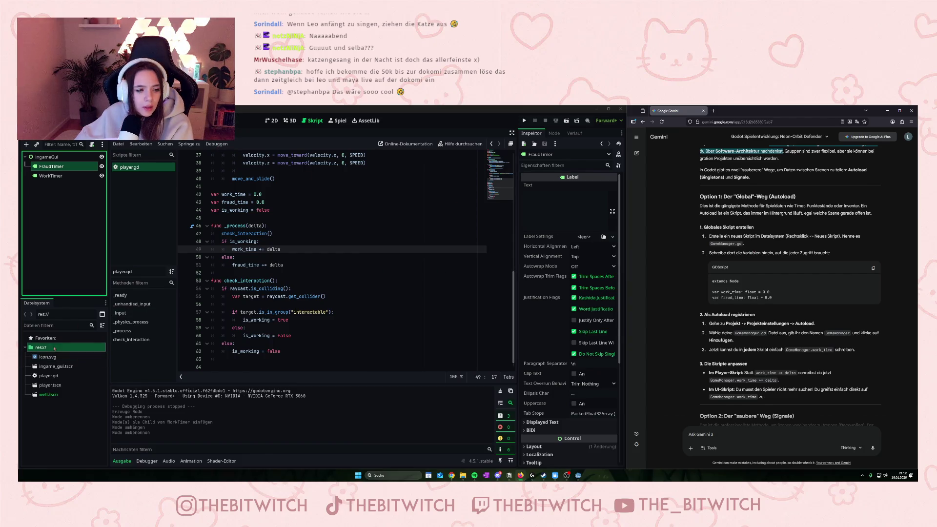
{"action": "right_click", "coordinate": [52, 348]}
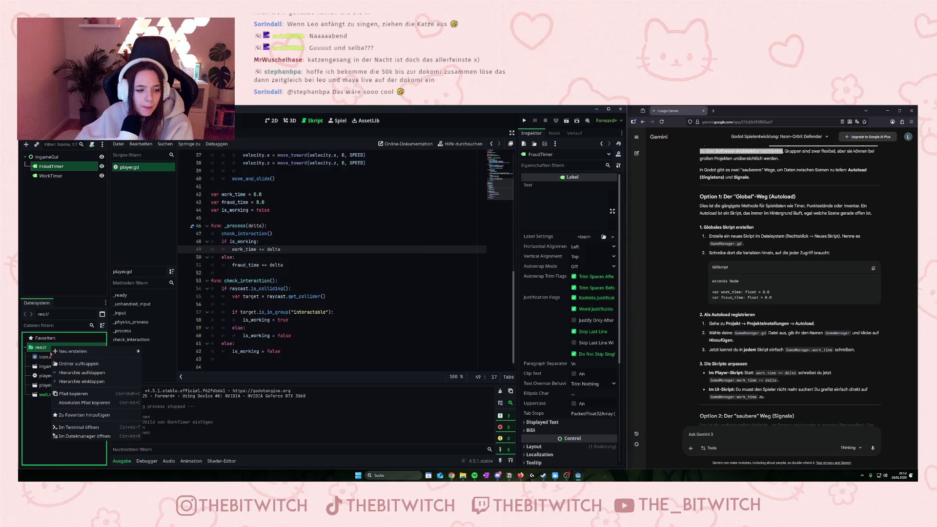
Create a new empty scene with a plain Node as its root
{"action": "left_click", "coordinate": [34, 426]}
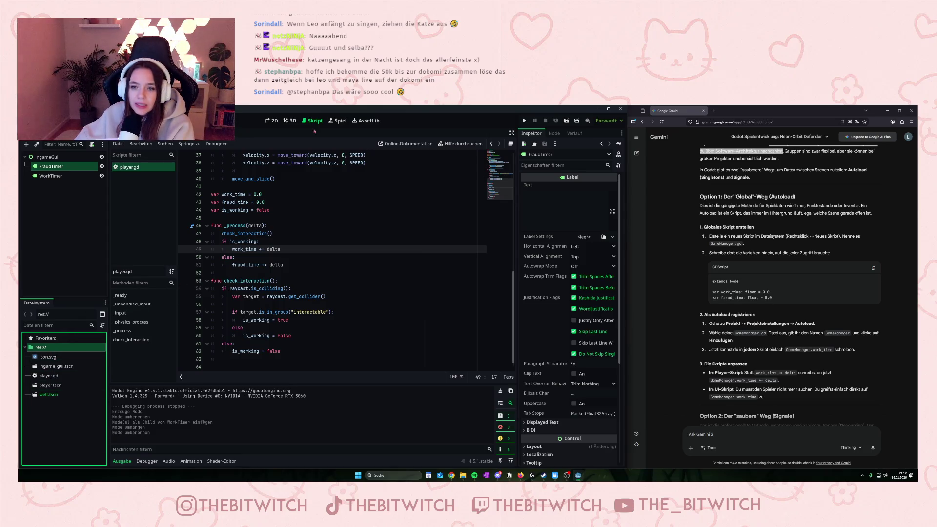
{"action": "key", "text": "ctrl+n"}
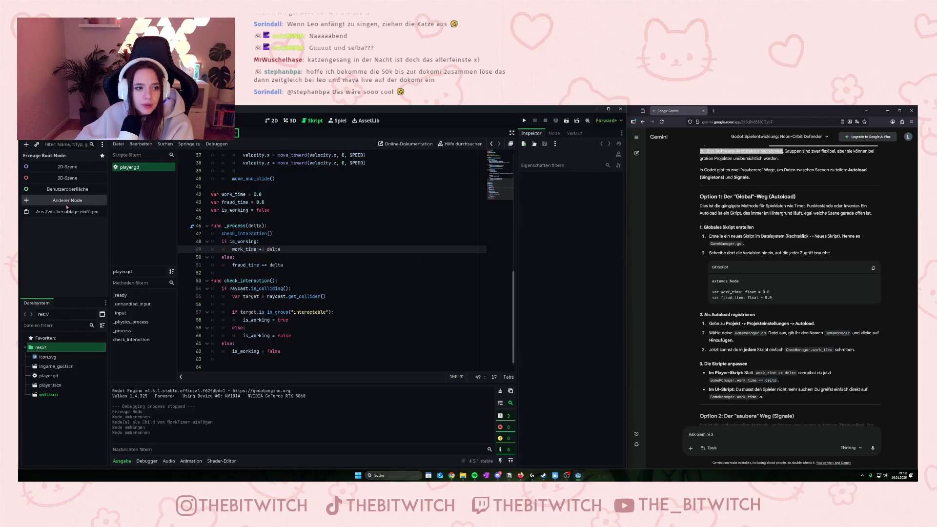
{"action": "left_click", "coordinate": [65, 201]}
{"action": "type", "text": "lab"}
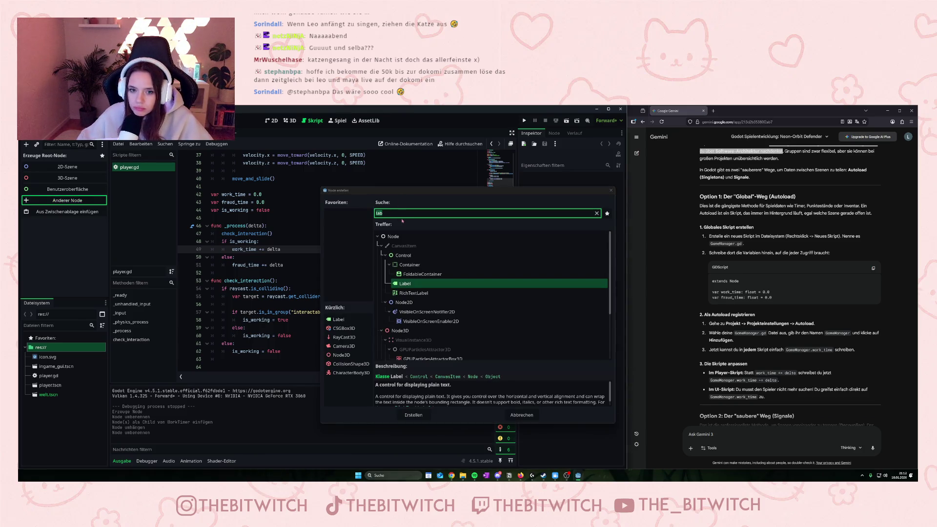
{"action": "key", "text": "BackSpace"}
{"action": "key", "text": "BackSpace"}
{"action": "key", "text": "BackSpace"}
{"action": "type", "text": "globa"}
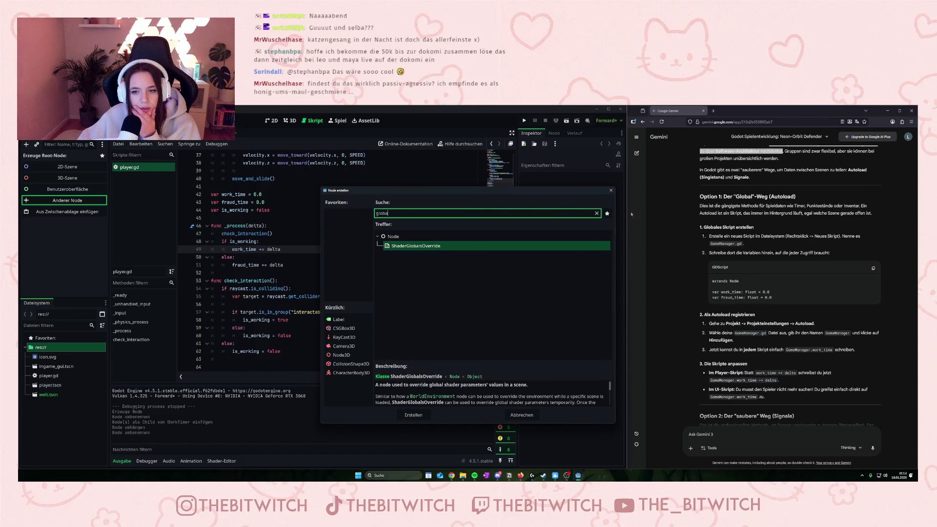
{"action": "key", "text": "ctrl+a"}
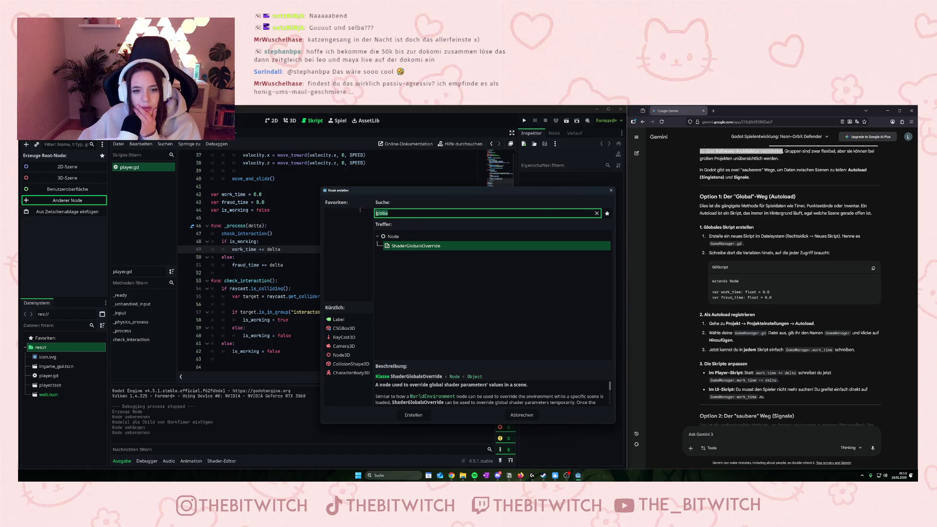
{"action": "key", "text": "BackSpace"}
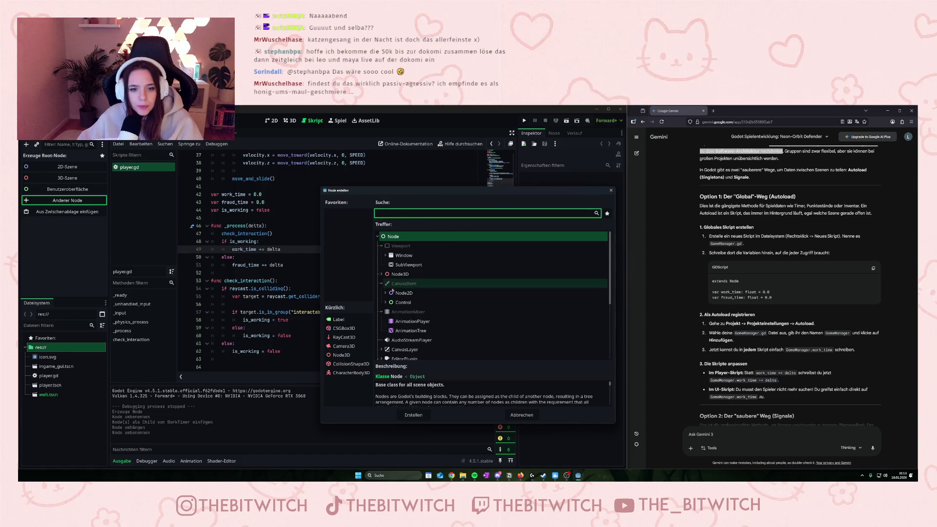
{"action": "scroll", "coordinate": [392, 288], "scroll_direction": "down", "scroll_amount": 4}
{"action": "scroll", "coordinate": [394, 283], "scroll_direction": "up", "scroll_amount": 5}
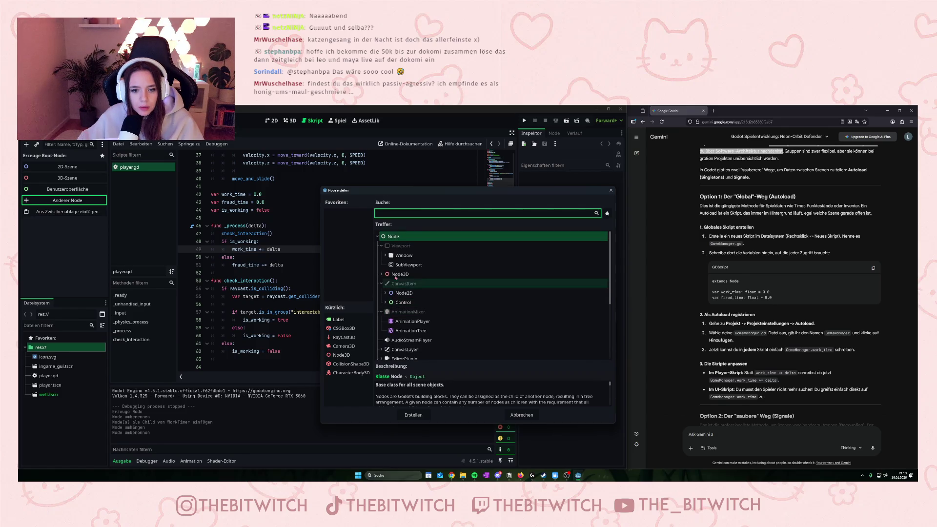
{"action": "left_click", "coordinate": [389, 237]}
{"action": "left_click", "coordinate": [413, 415]}
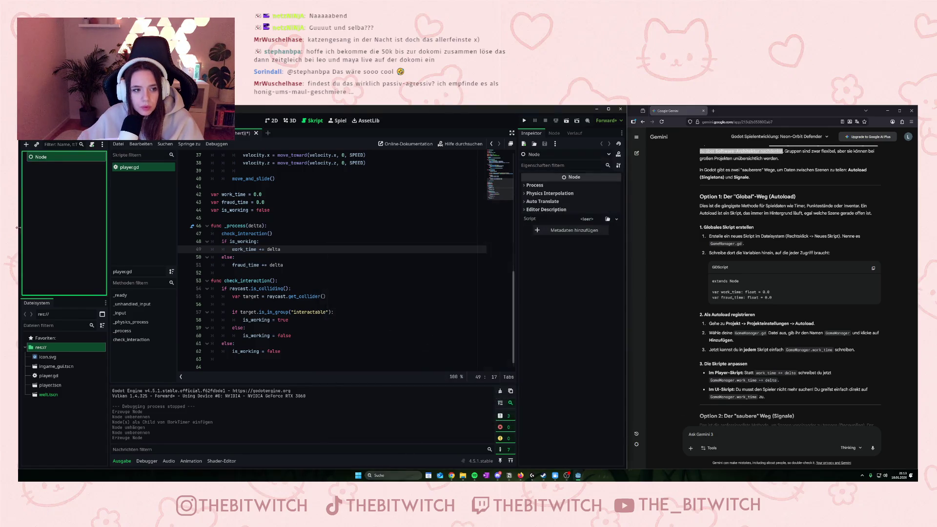
Attach a new script named global.gd to the Node and place the cursor on line 2
{"action": "right_click", "coordinate": [45, 163]}
{"action": "left_click", "coordinate": [73, 169]}
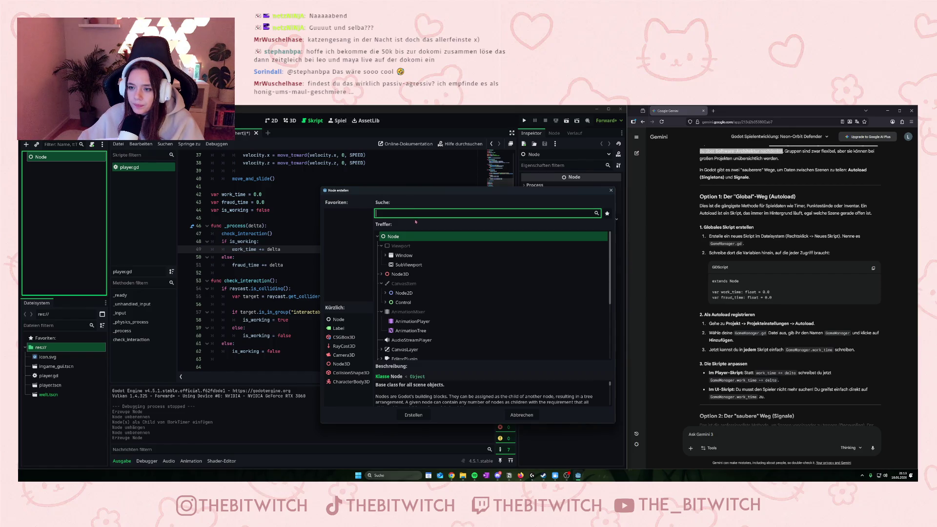
{"action": "left_click", "coordinate": [522, 414]}
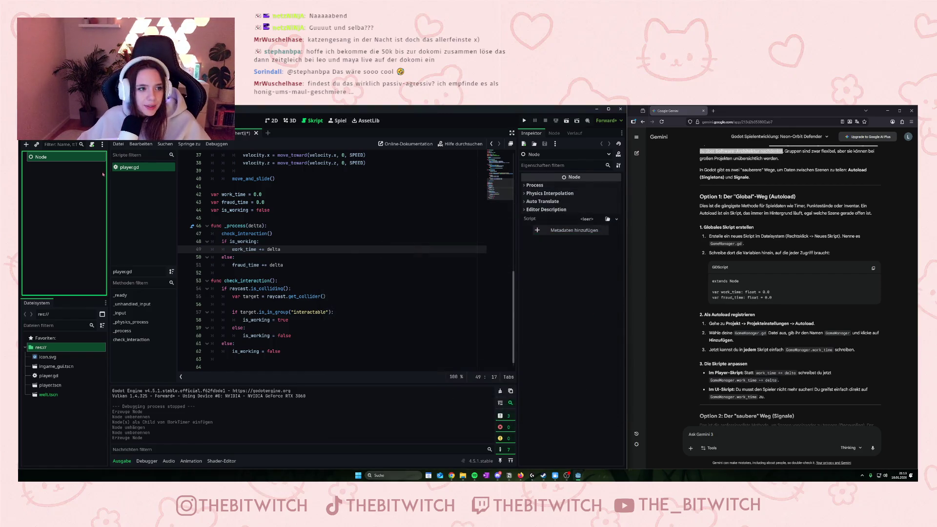
{"action": "left_click", "coordinate": [92, 144]}
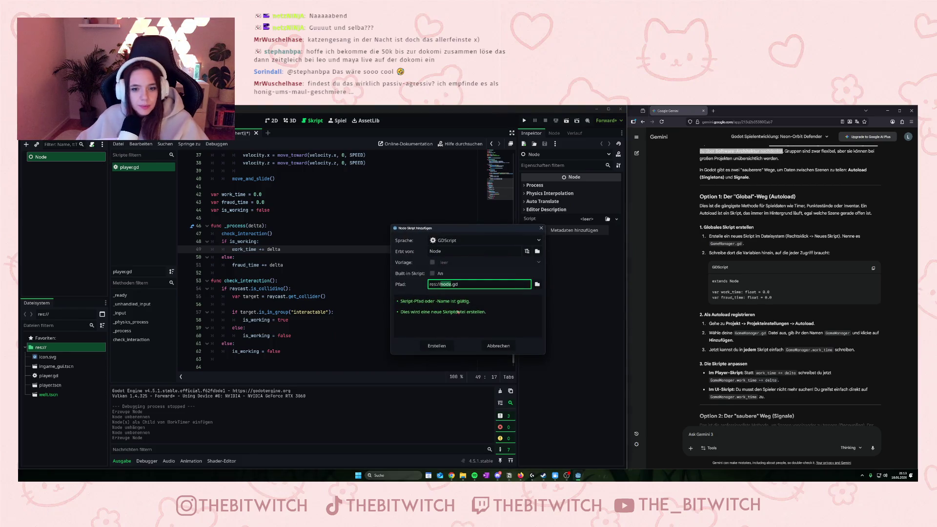
{"action": "type", "text": "gloa"}
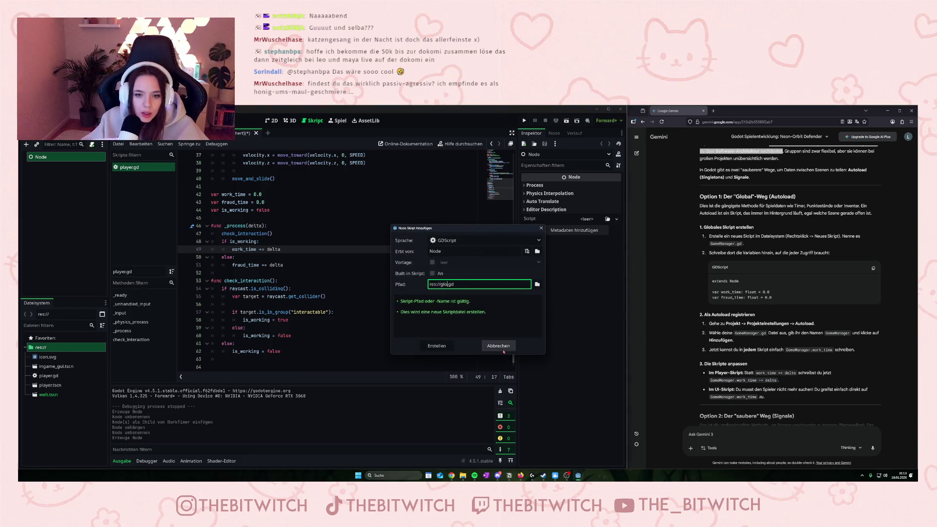
{"action": "key", "text": "BackSpace"}
{"action": "type", "text": "bal"}
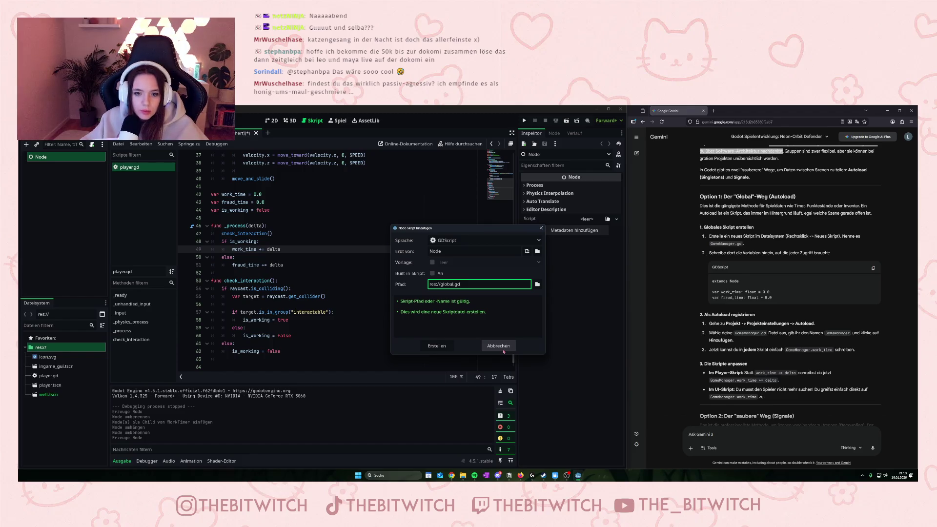
{"action": "left_click", "coordinate": [434, 346]}
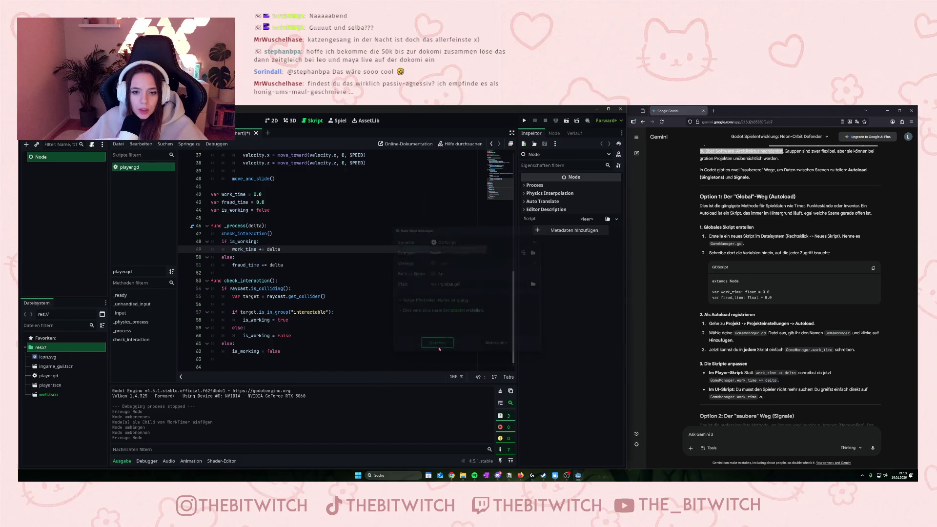
{"action": "left_click", "coordinate": [226, 163]}
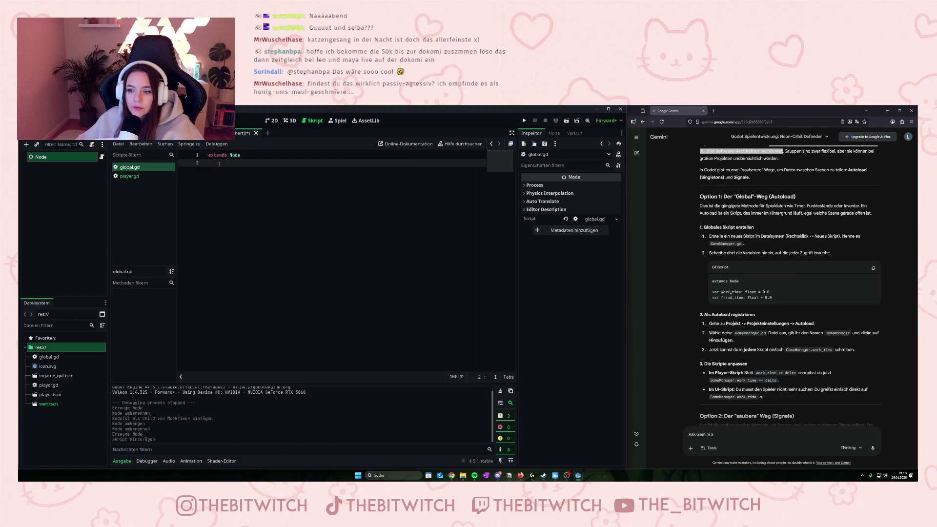
Save global.gd, then cut the three timer variable declarations out of player.gd
{"action": "key", "text": "Return"}
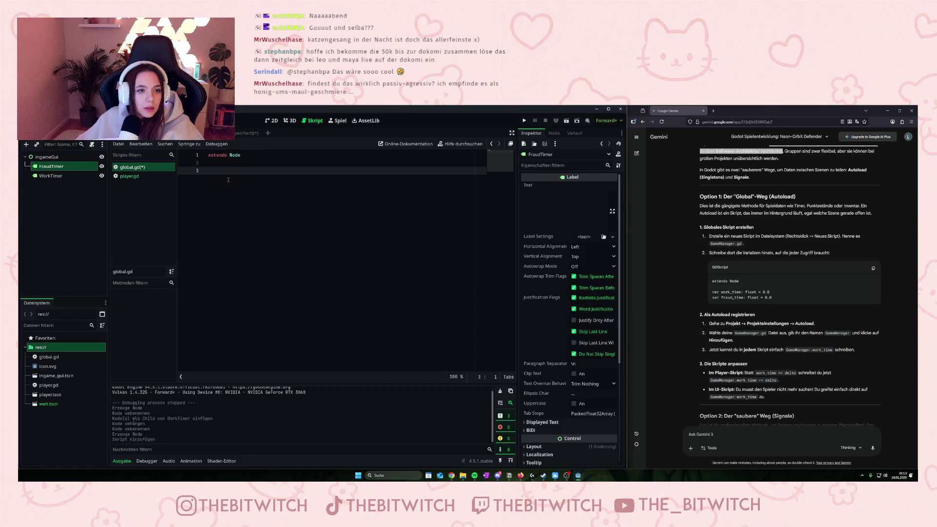
{"action": "key", "text": "ctrl+s"}
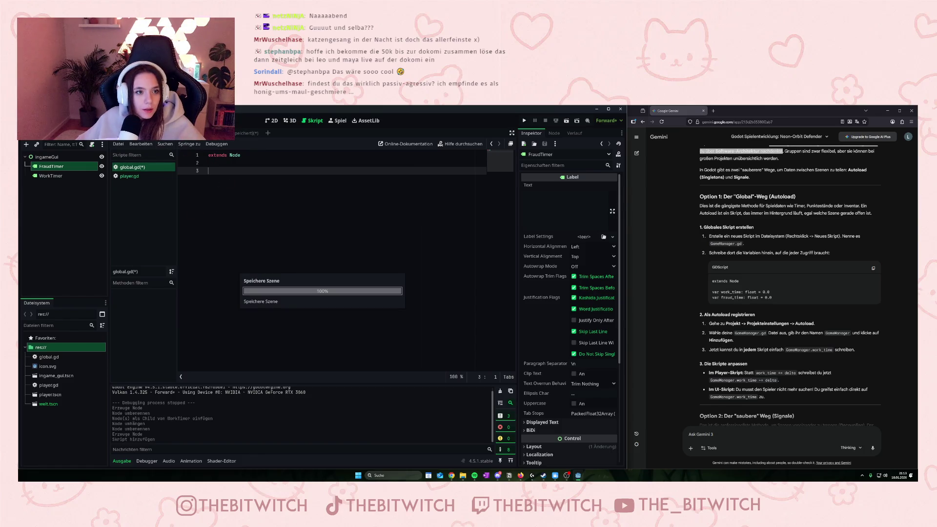
{"action": "left_click", "coordinate": [130, 175]}
{"action": "scroll", "coordinate": [277, 276], "scroll_direction": "up", "scroll_amount": 4}
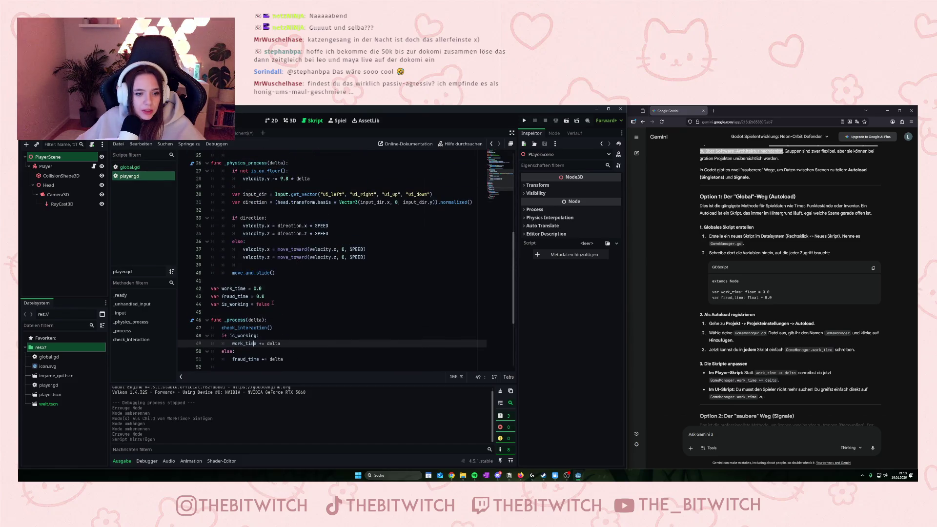
{"action": "left_click_drag", "start_coordinate": [271, 305], "coordinate": [211, 288]}
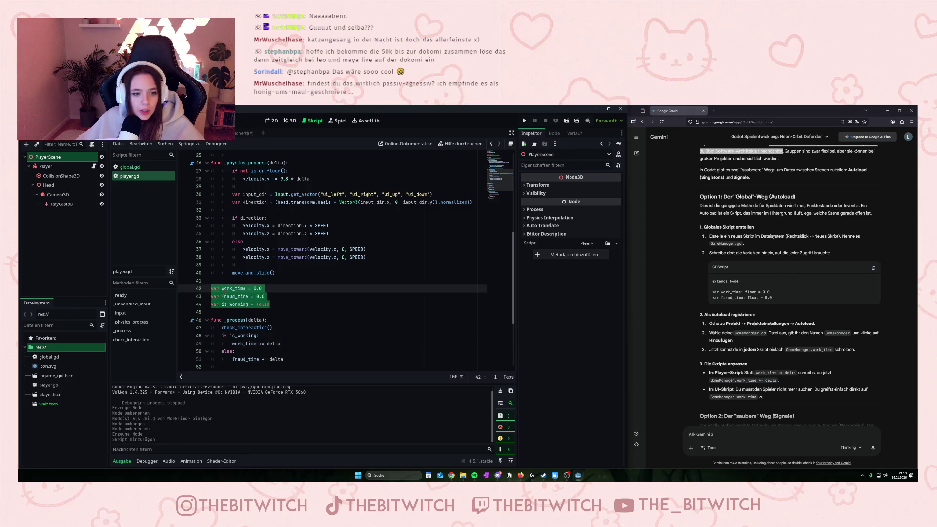
{"action": "key", "text": "ctrl+x"}
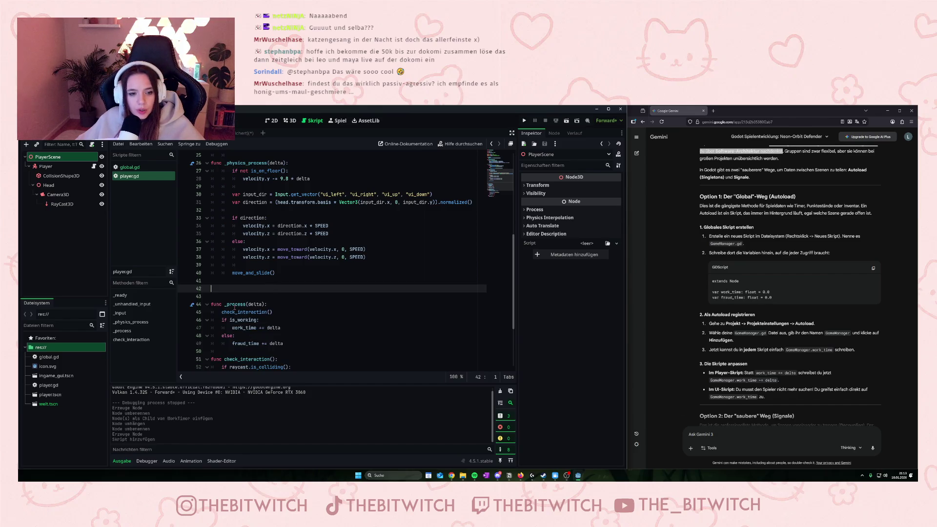
Paste the work_time, fraud_time and is_working variables into global.gd
{"action": "scroll", "coordinate": [244, 279], "scroll_direction": "up", "scroll_amount": 3}
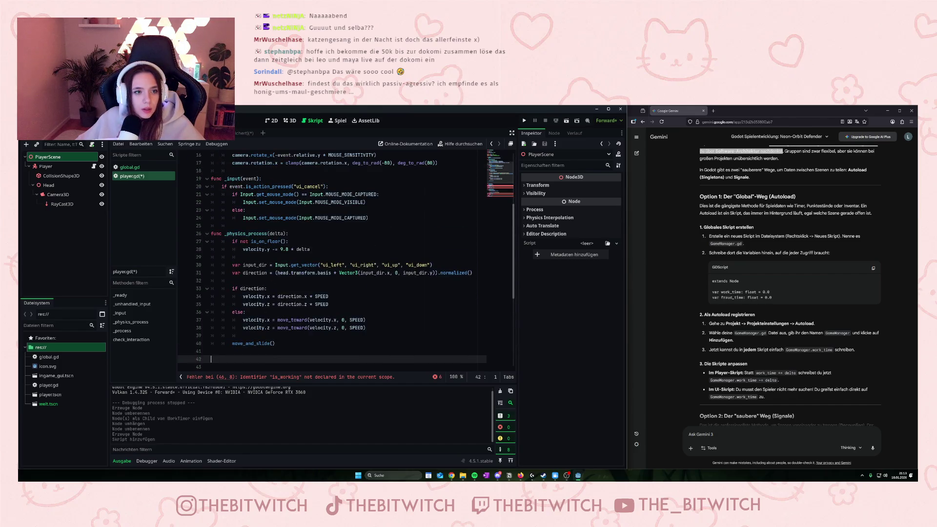
{"action": "left_click", "coordinate": [229, 133]}
{"action": "left_click", "coordinate": [131, 168]}
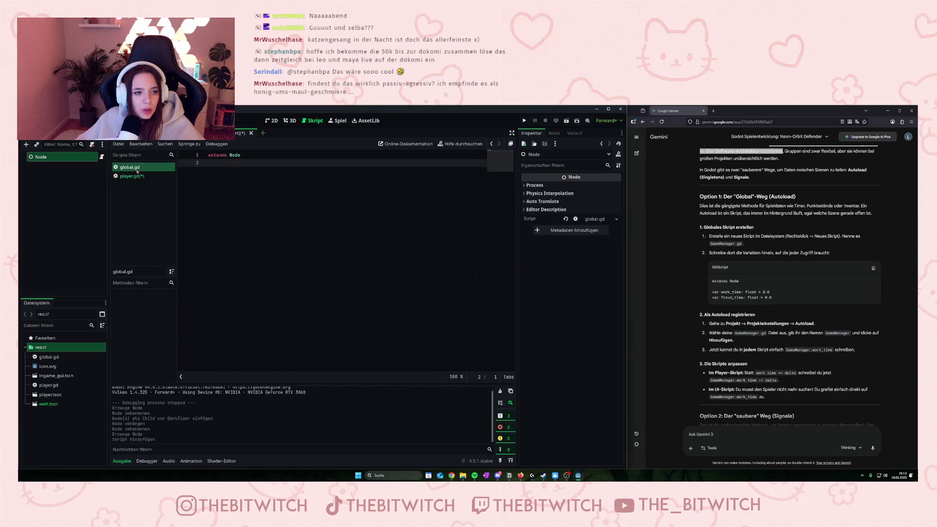
{"action": "key", "text": "Return"}
{"action": "key", "text": "ctrl+v"}
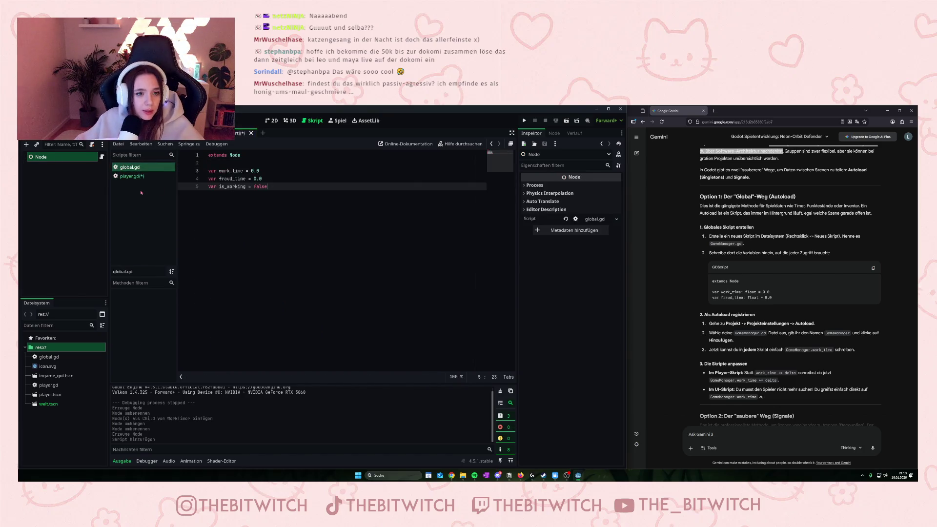
{"action": "key", "text": "Return"}
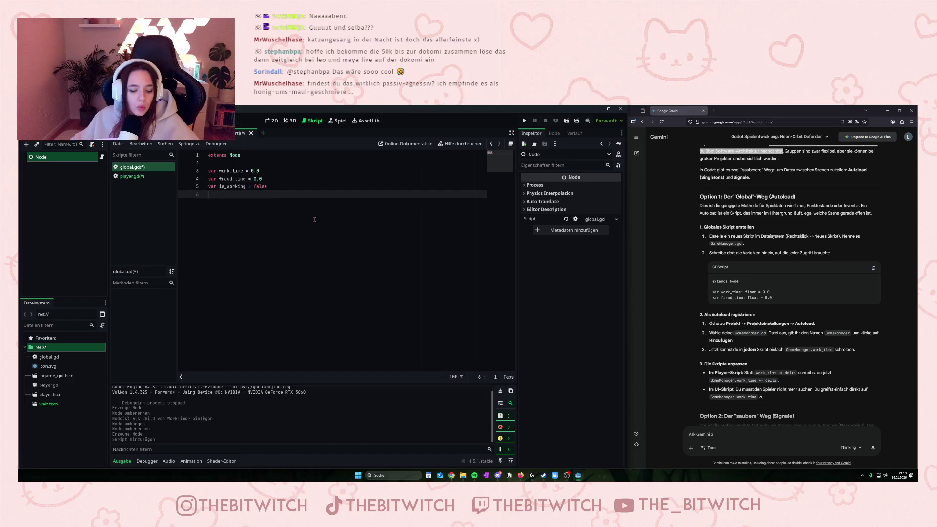
Save the scene as global.tscn and rename its root Node to Global
{"action": "key", "text": "ctrl+s"}
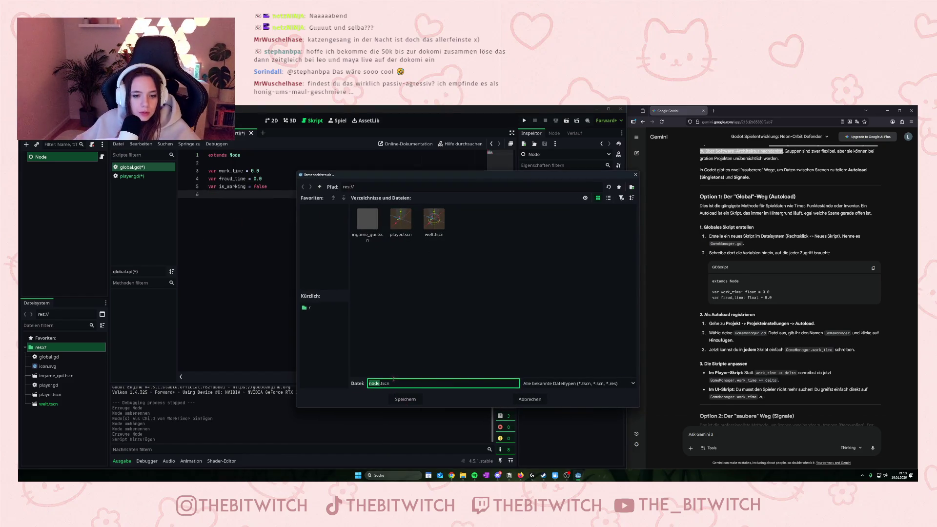
{"action": "type", "text": "global"}
{"action": "key", "text": "Return"}
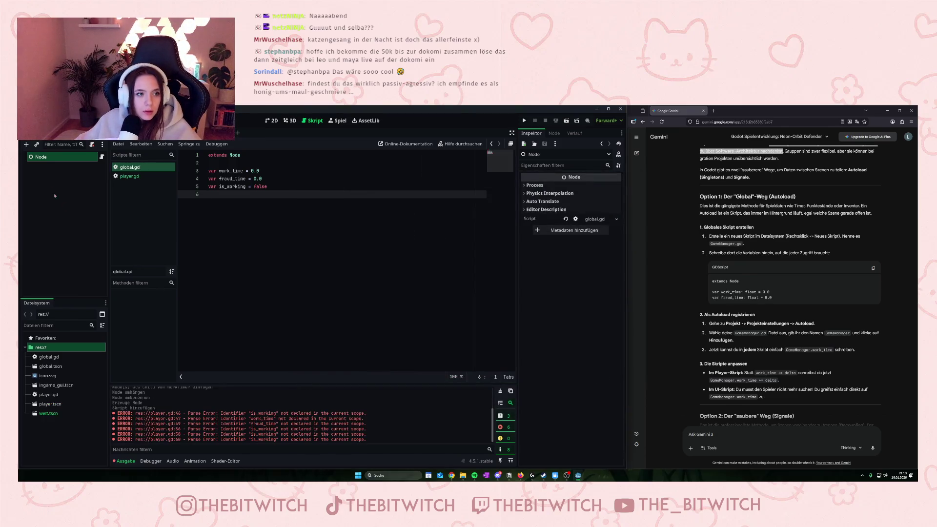
{"action": "right_click", "coordinate": [42, 157]}
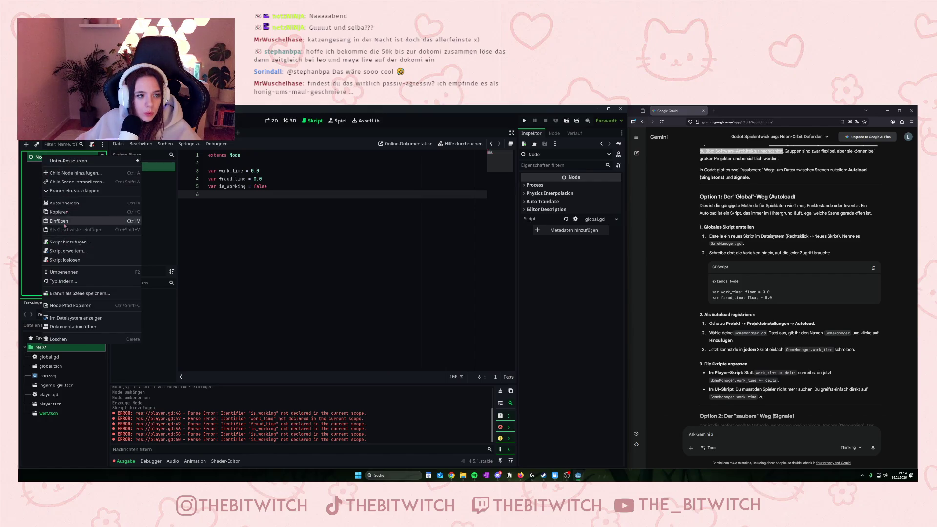
{"action": "left_click", "coordinate": [70, 273]}
{"action": "type", "text": "Global"}
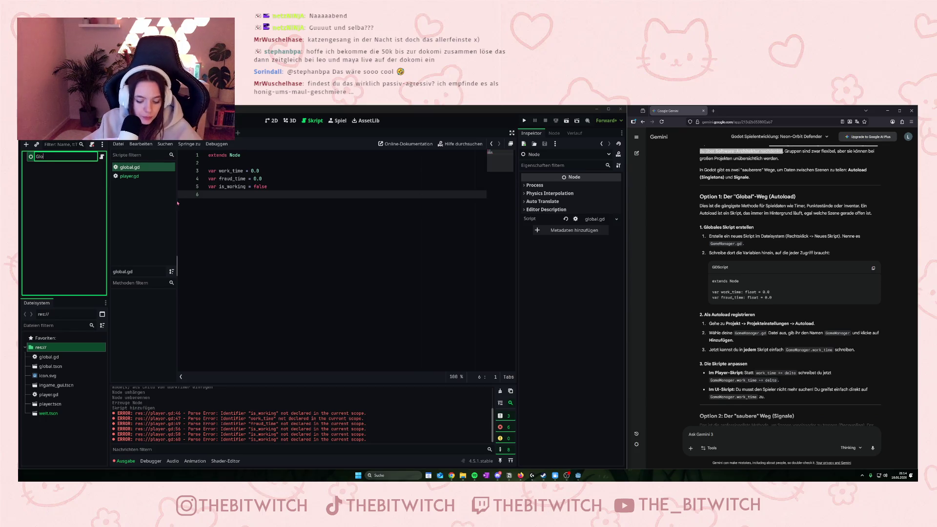
{"action": "key", "text": "Return"}
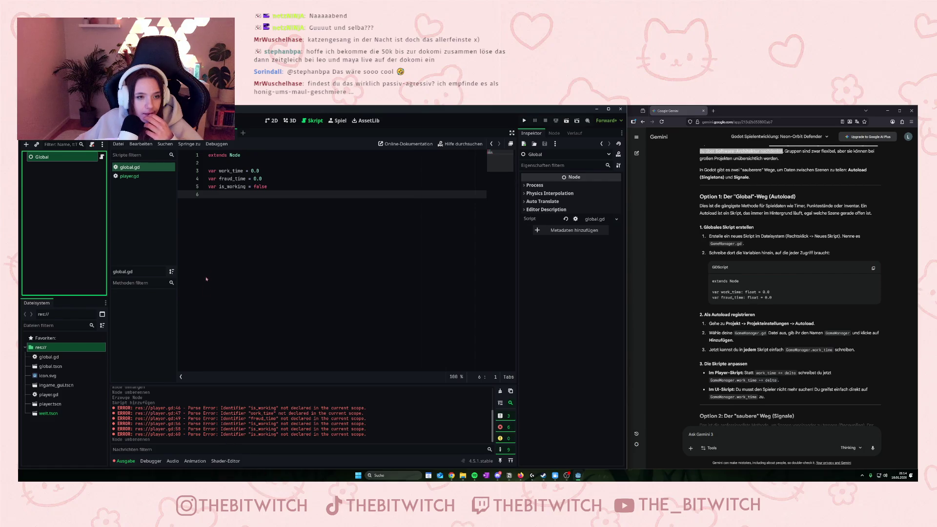
{"action": "left_click", "coordinate": [216, 186]}
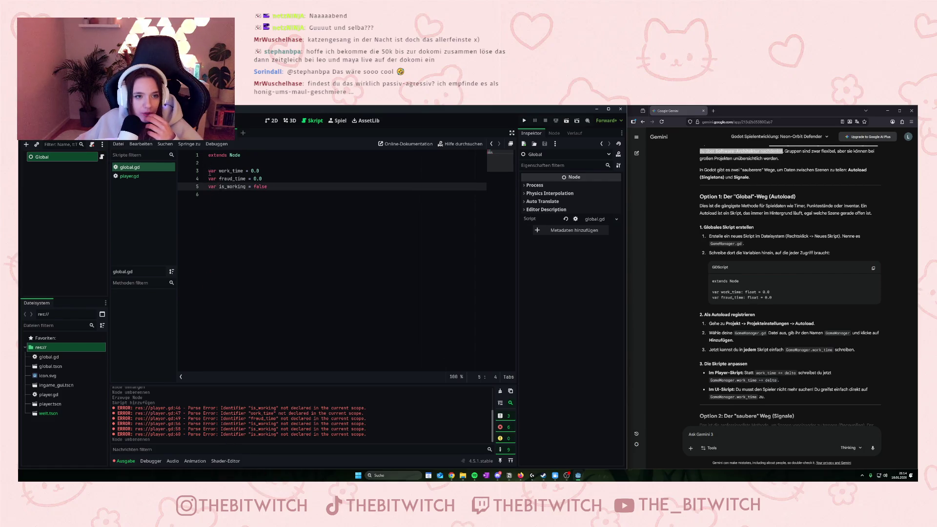
{"action": "left_click", "coordinate": [208, 171]}
{"action": "type", "text": "@"}
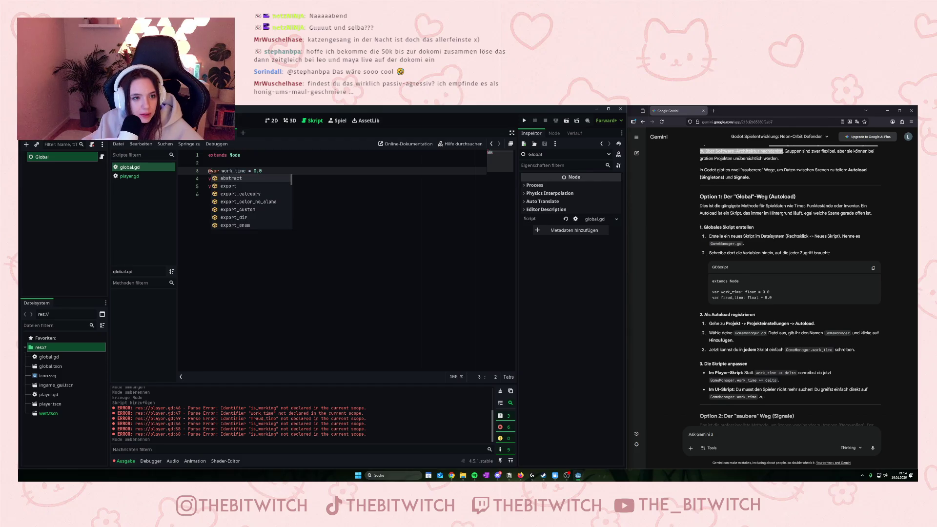